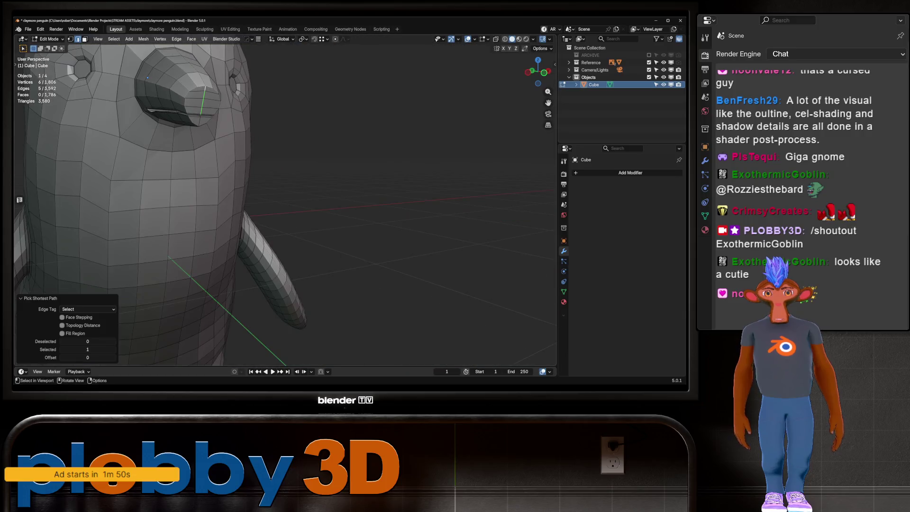
Extrude the beak-tip faces outward, shrink them and move them into place against the side reference.
{"action": "key", "text": "alt+a"}
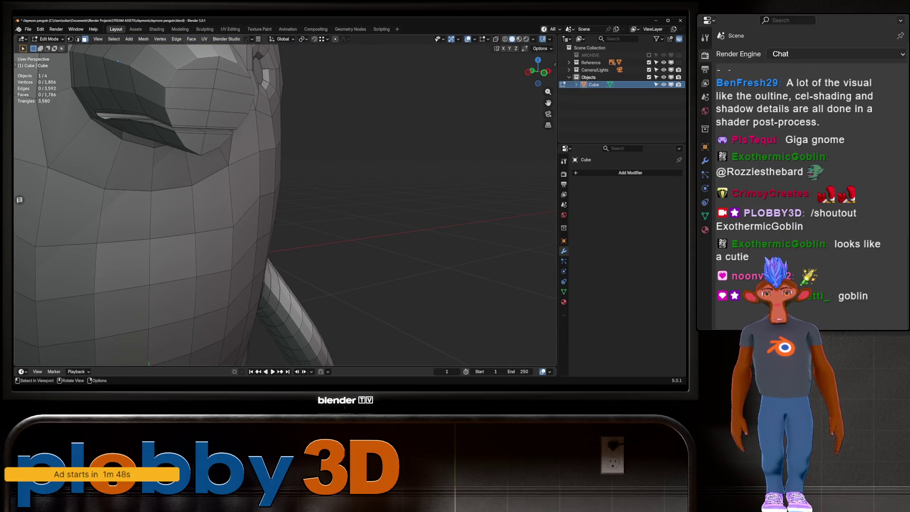
{"action": "left_click", "coordinate": [233, 69], "text": "ctrl+shift"}
{"action": "middle_click_drag", "start_coordinate": [233, 69], "coordinate": [232, 148]}
{"action": "scroll", "coordinate": [232, 148], "scroll_direction": "down", "scroll_amount": 3}
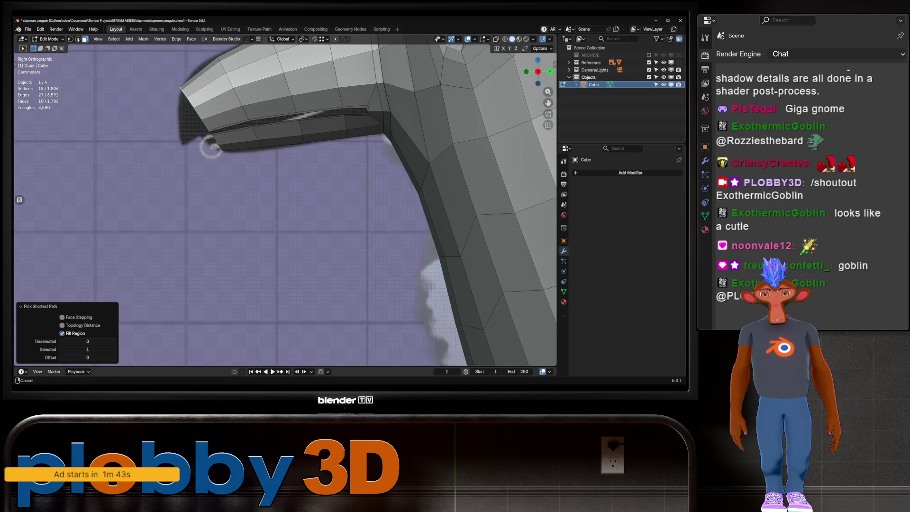
{"action": "key", "text": "e"}
{"action": "left_click", "coordinate": [207, 163]}
{"action": "key", "text": "s"}
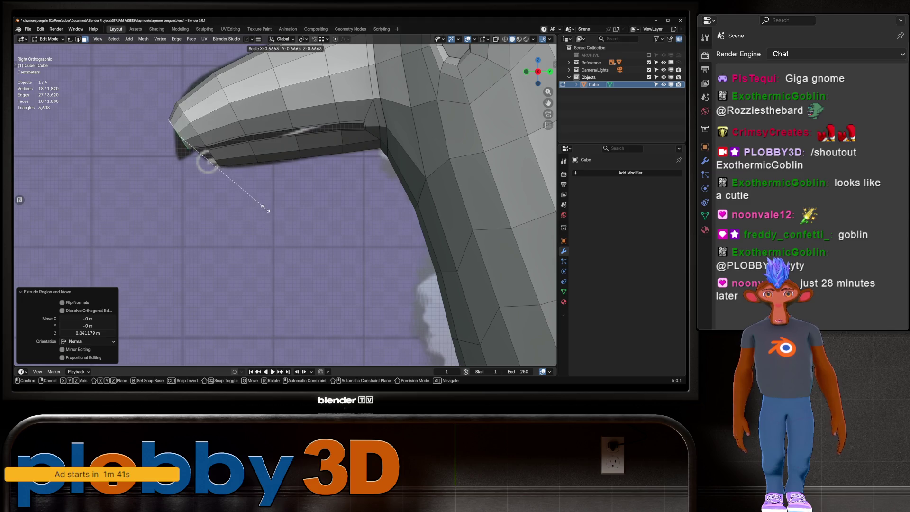
{"action": "left_click", "coordinate": [207, 163]}
{"action": "key", "text": "g"}
{"action": "left_click", "coordinate": [207, 163]}
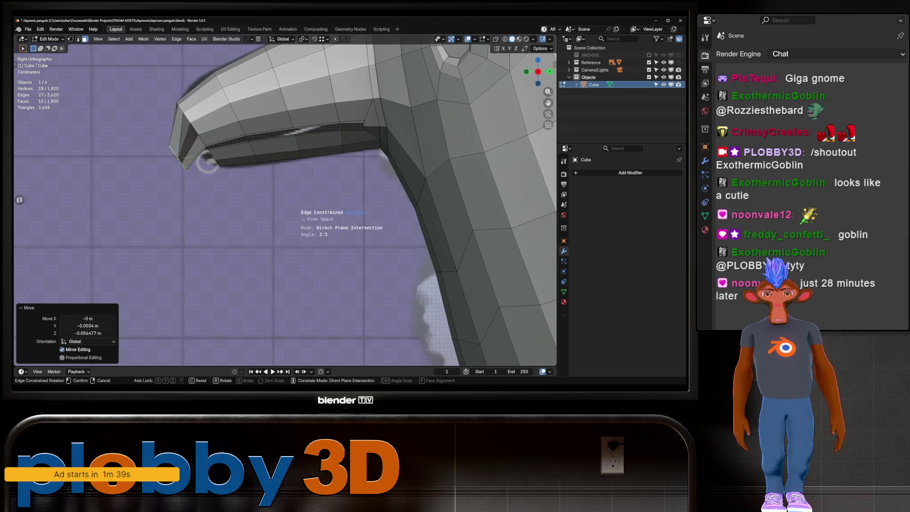
Cancel an extra shrink and nudge the beak tip into its final position, back in side view.
{"action": "key", "text": "s"}
{"action": "right_click", "coordinate": [207, 163]}
{"action": "key", "text": "g"}
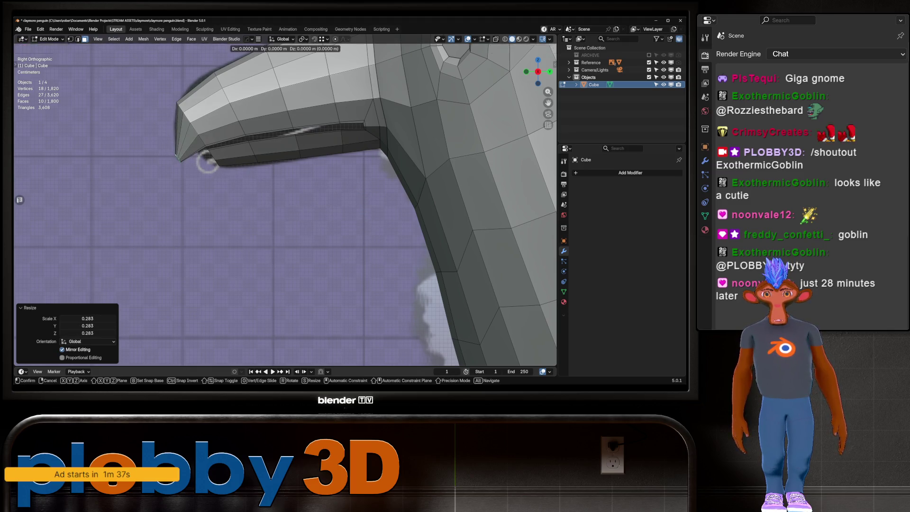
{"action": "left_click", "coordinate": [207, 163]}
{"action": "middle_click_drag", "start_coordinate": [207, 164], "coordinate": [284, 161]}
{"action": "key", "text": "KP_3"}
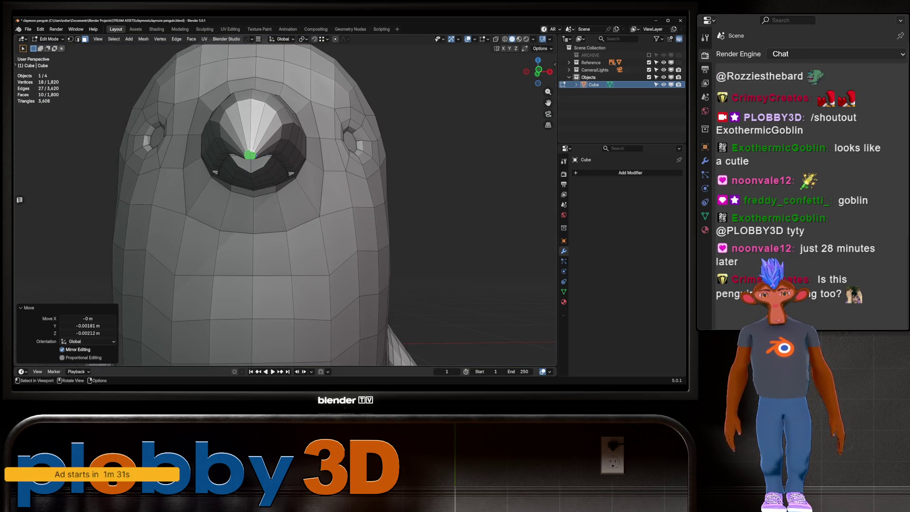
{"action": "scroll", "coordinate": [214, 151], "scroll_direction": "up", "scroll_amount": 6}
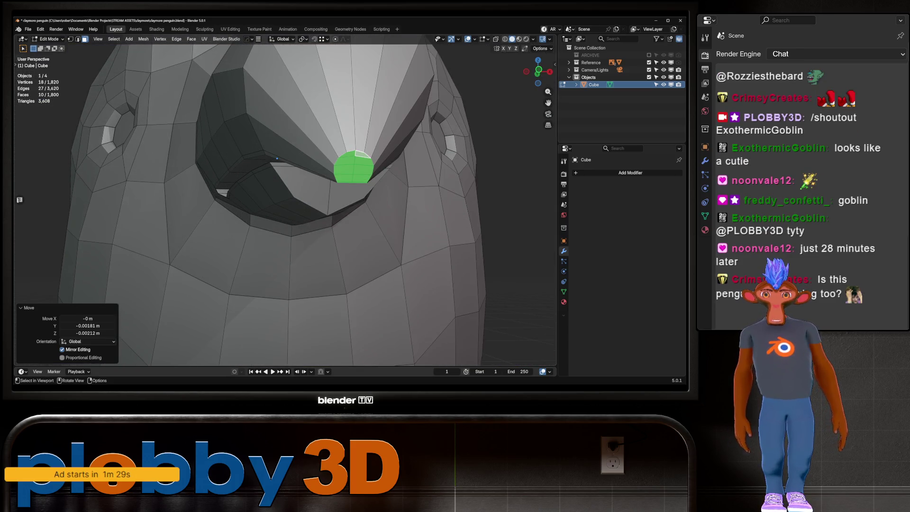
Extrude four faces under the beak and scale the extrusion down.
{"action": "left_click", "coordinate": [277, 158], "text": "ctrl+shift"}
{"action": "middle_click_drag", "start_coordinate": [277, 159], "coordinate": [271, 294]}
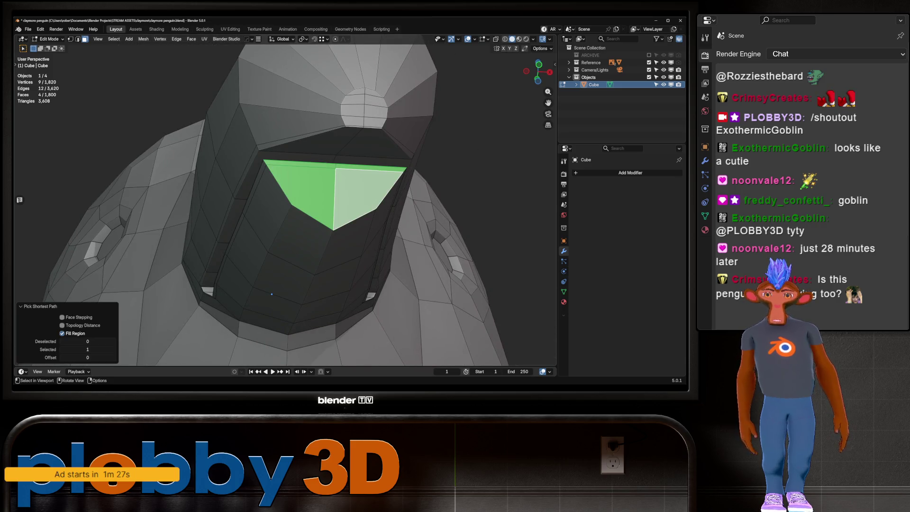
{"action": "key", "text": "KP_3"}
{"action": "key", "text": "e"}
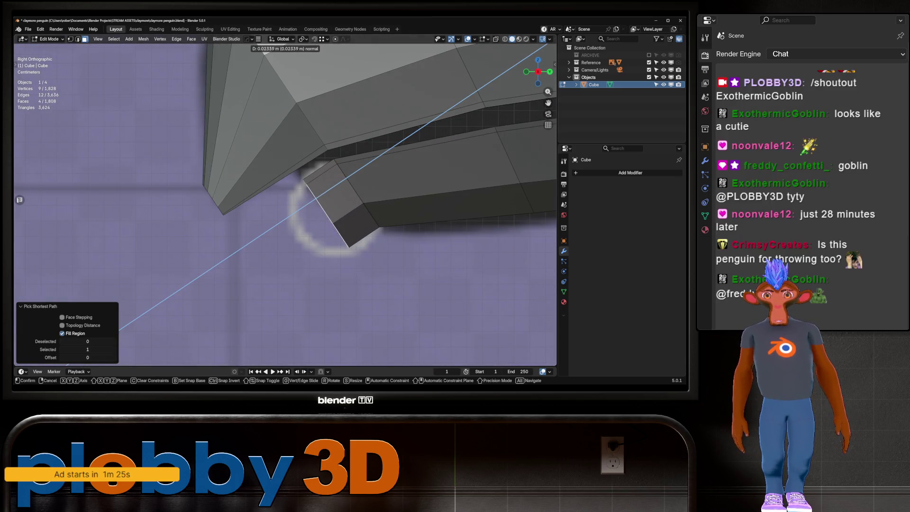
{"action": "left_click", "coordinate": [334, 208]}
{"action": "key", "text": "s"}
{"action": "left_click", "coordinate": [334, 211]}
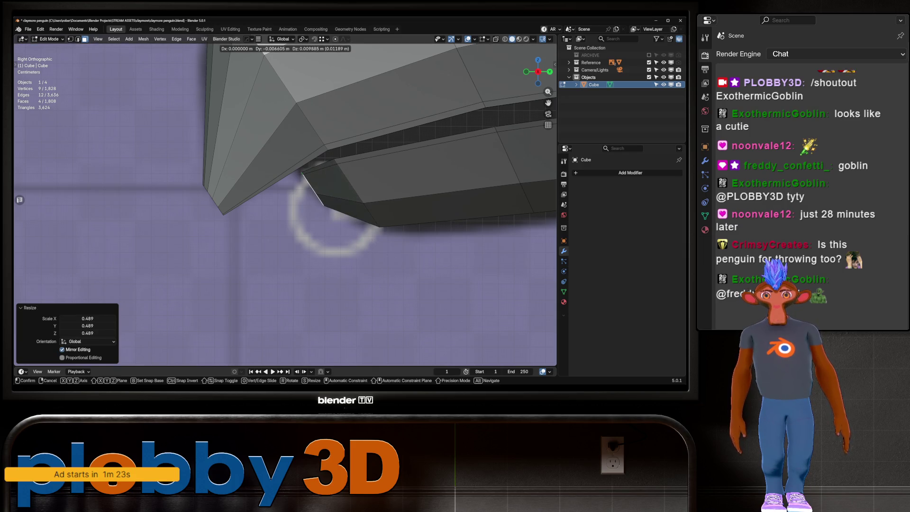
{"action": "left_click", "coordinate": [334, 210]}
{"action": "middle_click_drag", "start_coordinate": [334, 211], "coordinate": [265, 213]}
{"action": "scroll", "coordinate": [207, 179], "scroll_direction": "down", "scroll_amount": 5}
Return to Object Mode and orbit to view the penguin from the side.
{"action": "key", "text": "Tab"}
{"action": "mouse_move", "coordinate": [208, 179]}
{"action": "middle_mouse_down"}
{"action": "mouse_move", "coordinate": [284, 231]}
{"action": "mouse_move", "coordinate": [350, 222]}
{"action": "middle_mouse_up"}
{"action": "scroll", "coordinate": [304, 228], "scroll_direction": "down", "scroll_amount": 5}
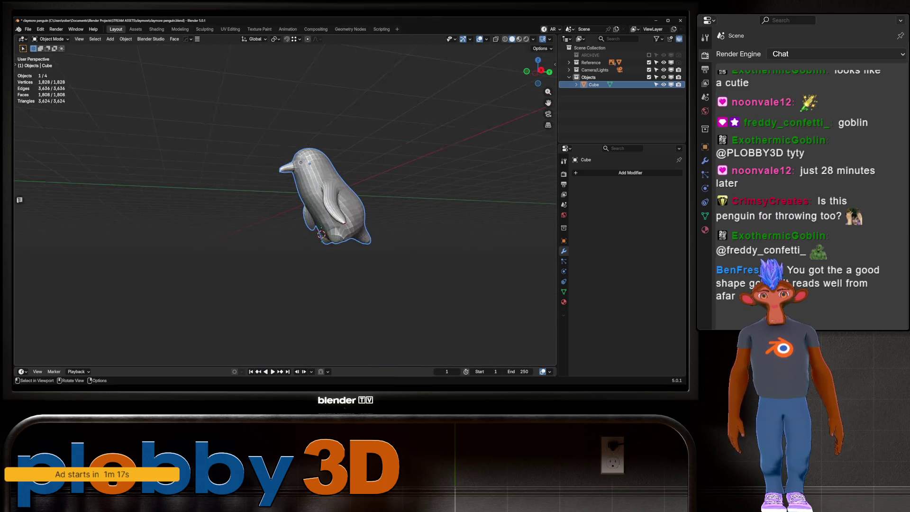
{"action": "scroll", "coordinate": [351, 223], "scroll_direction": "up", "scroll_amount": 6}
{"action": "scroll", "coordinate": [284, 213], "scroll_direction": "down", "scroll_amount": 3}
{"action": "middle_click_drag", "start_coordinate": [284, 213], "coordinate": [322, 213]}
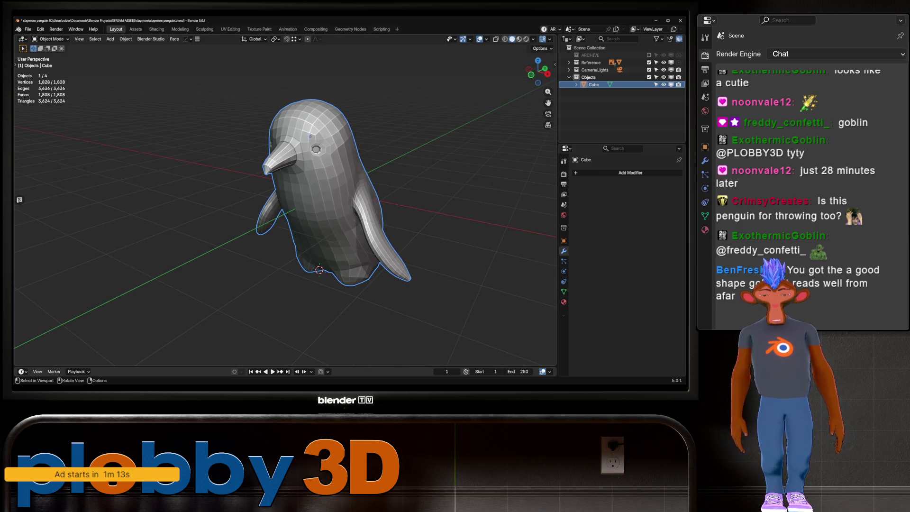
{"action": "key", "text": "KP_3"}
{"action": "left_click", "coordinate": [597, 77]}
{"action": "key", "text": "g"}
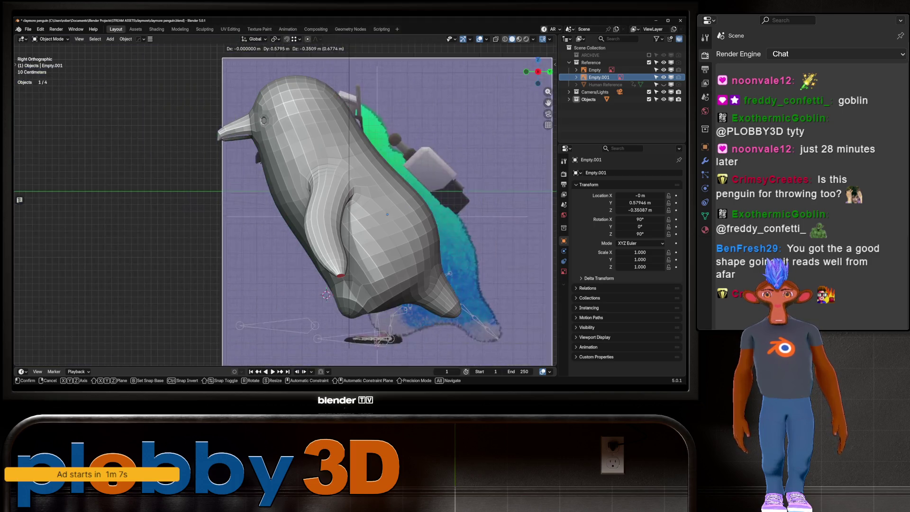
{"action": "key", "text": "Escape"}
{"action": "middle_click_drag", "start_coordinate": [332, 213], "coordinate": [261, 203]}
{"action": "scroll", "coordinate": [261, 203], "scroll_direction": "up", "scroll_amount": 5}
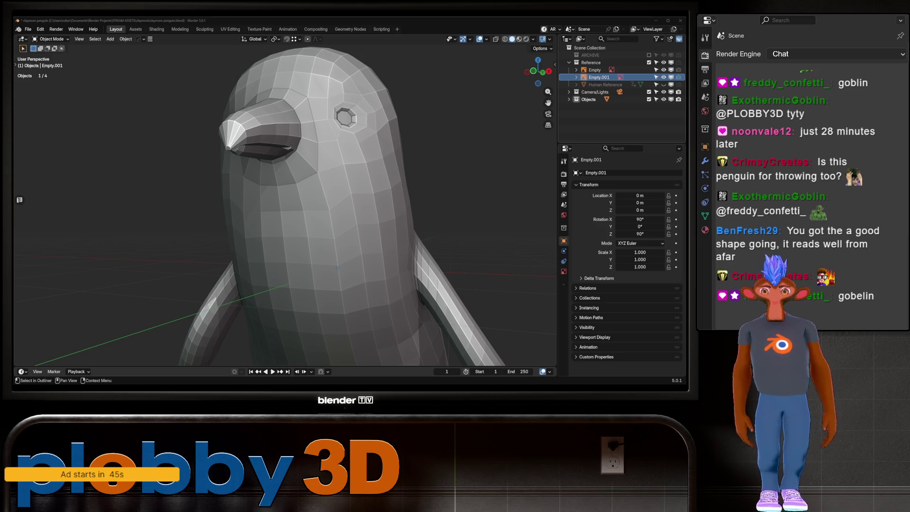
{"action": "scroll", "coordinate": [284, 203], "scroll_direction": "up", "scroll_amount": 5}
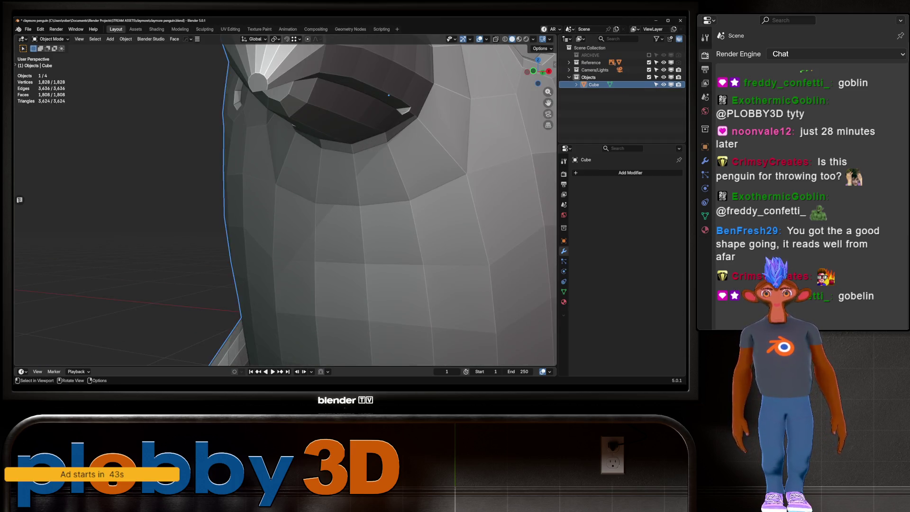
{"action": "left_click", "coordinate": [331, 213]}
{"action": "key", "text": "Tab"}
{"action": "middle_click_drag", "start_coordinate": [331, 213], "coordinate": [388, 204]}
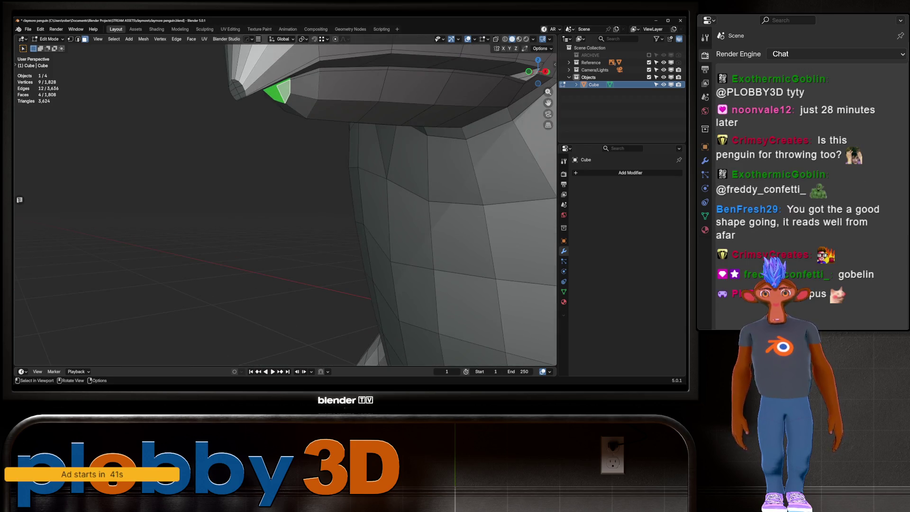
{"action": "scroll", "coordinate": [284, 204], "scroll_direction": "up", "scroll_amount": 2}
{"action": "left_click", "coordinate": [234, 101]}
{"action": "middle_click_drag", "start_coordinate": [234, 100], "coordinate": [228, 116]}
{"action": "middle_click_drag", "start_coordinate": [400, 84], "coordinate": [397, 84]}
{"action": "scroll", "coordinate": [397, 83], "scroll_direction": "down", "scroll_amount": 5}
{"action": "scroll", "coordinate": [397, 83], "scroll_direction": "up", "scroll_amount": 5}
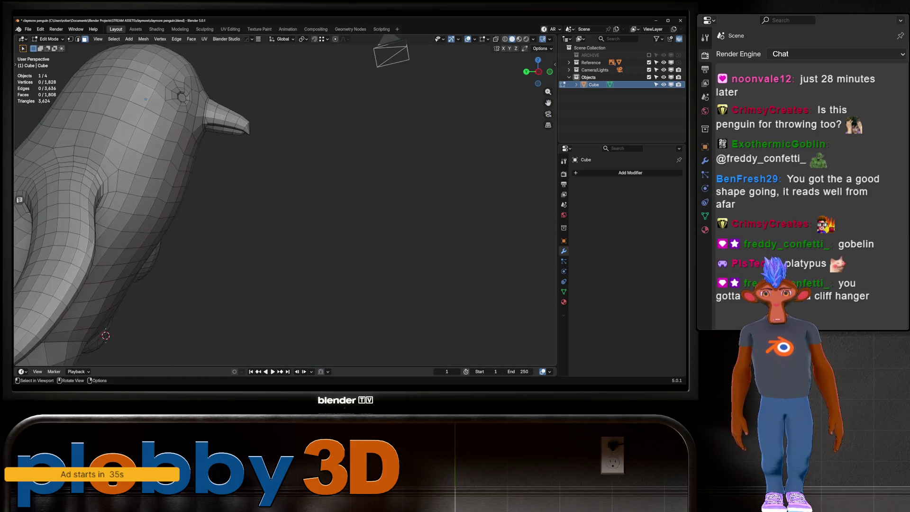
{"action": "key", "text": "Tab"}
{"action": "middle_click_drag", "start_coordinate": [397, 83], "coordinate": [390, 85]}
{"action": "scroll", "coordinate": [393, 84], "scroll_direction": "down", "scroll_amount": 3}
{"action": "scroll", "coordinate": [284, 204], "scroll_direction": "up", "scroll_amount": 4}
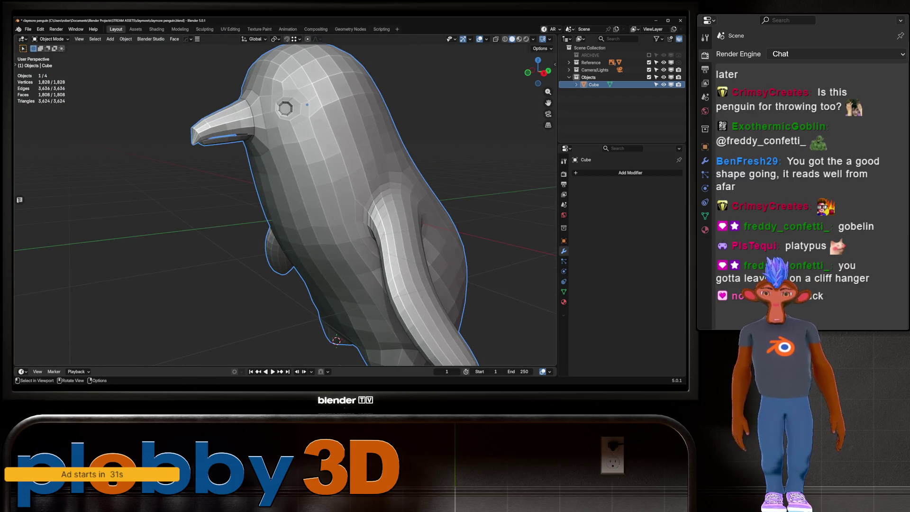
{"action": "middle_click_drag", "start_coordinate": [390, 85], "coordinate": [322, 90], "text": "shift"}
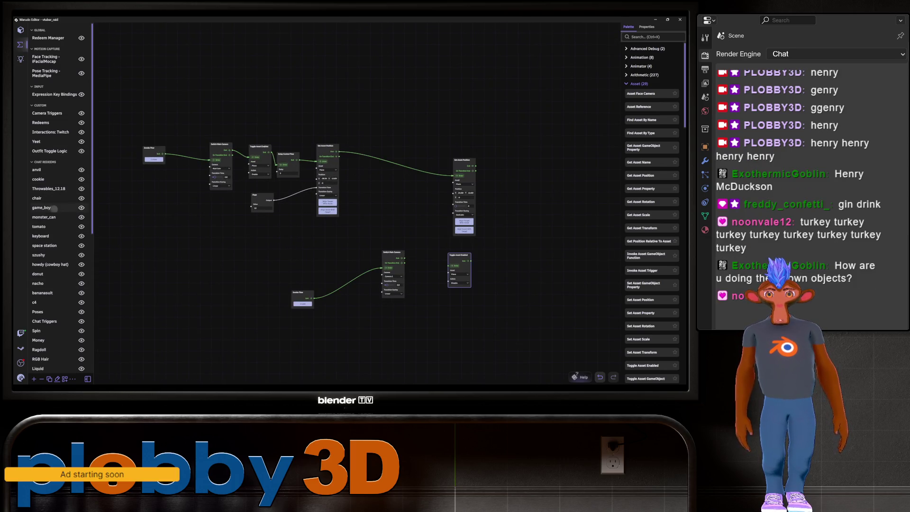
Open the game_boy redeem's node graph in Warudo and scroll down the redeem list.
{"action": "left_click", "coordinate": [41, 207]}
{"action": "scroll", "coordinate": [57, 199], "scroll_direction": "down", "scroll_amount": 3}
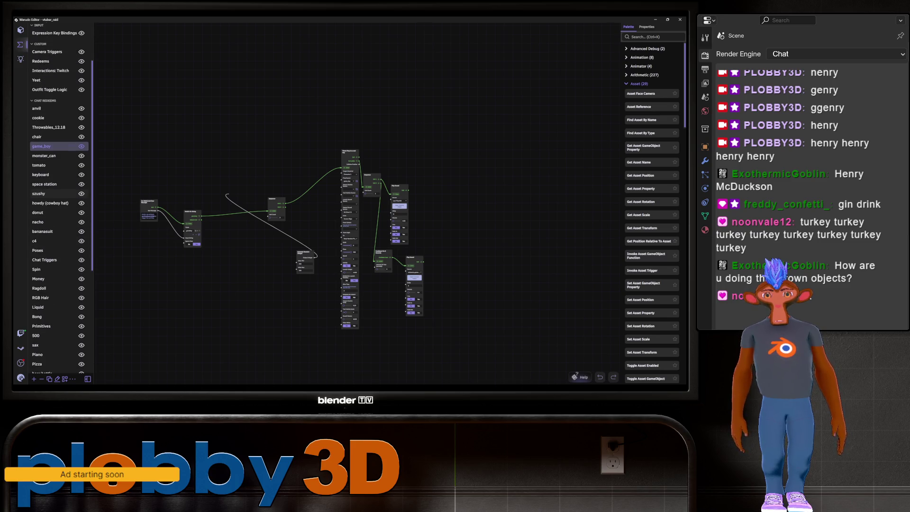
{"action": "scroll", "coordinate": [57, 199], "scroll_direction": "down", "scroll_amount": 8}
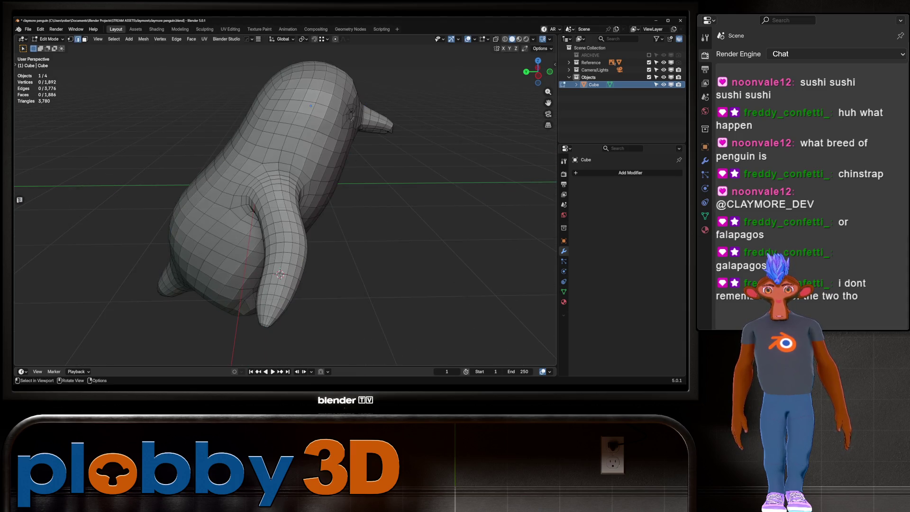
Select the edge loop running down the body and inspect the penguin from a low front view.
{"action": "key", "text": "Tab"}
{"action": "middle_click_drag", "start_coordinate": [285, 213], "coordinate": [284, 142]}
{"action": "key", "text": "Tab"}
{"action": "scroll", "coordinate": [284, 204], "scroll_direction": "up", "scroll_amount": 6}
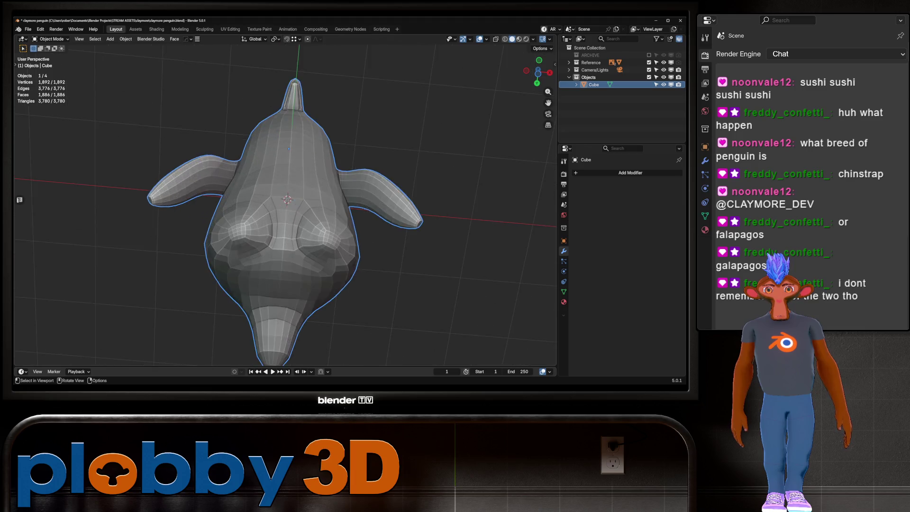
{"action": "left_click", "coordinate": [279, 157], "text": "alt"}
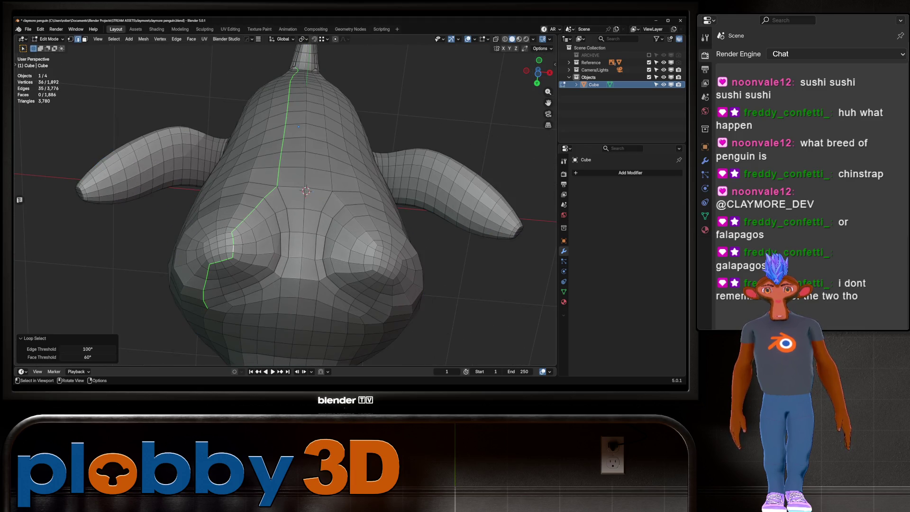
{"action": "scroll", "coordinate": [284, 203], "scroll_direction": "down", "scroll_amount": 6}
{"action": "key", "text": "Tab"}
{"action": "mouse_move", "coordinate": [284, 203]}
{"action": "middle_mouse_down"}
{"action": "mouse_move", "coordinate": [284, 180]}
{"action": "mouse_move", "coordinate": [341, 171]}
{"action": "mouse_move", "coordinate": [322, 213]}
{"action": "mouse_move", "coordinate": [360, 214]}
{"action": "mouse_move", "coordinate": [266, 208]}
{"action": "mouse_move", "coordinate": [284, 203]}
{"action": "middle_mouse_up"}
{"action": "scroll", "coordinate": [284, 213], "scroll_direction": "up", "scroll_amount": 5}
{"action": "key", "text": "Tab"}
{"action": "scroll", "coordinate": [284, 213], "scroll_direction": "up", "scroll_amount": 3}
{"action": "scroll", "coordinate": [284, 213], "scroll_direction": "down", "scroll_amount": 3}
{"action": "scroll", "coordinate": [287, 148], "scroll_direction": "up", "scroll_amount": 8}
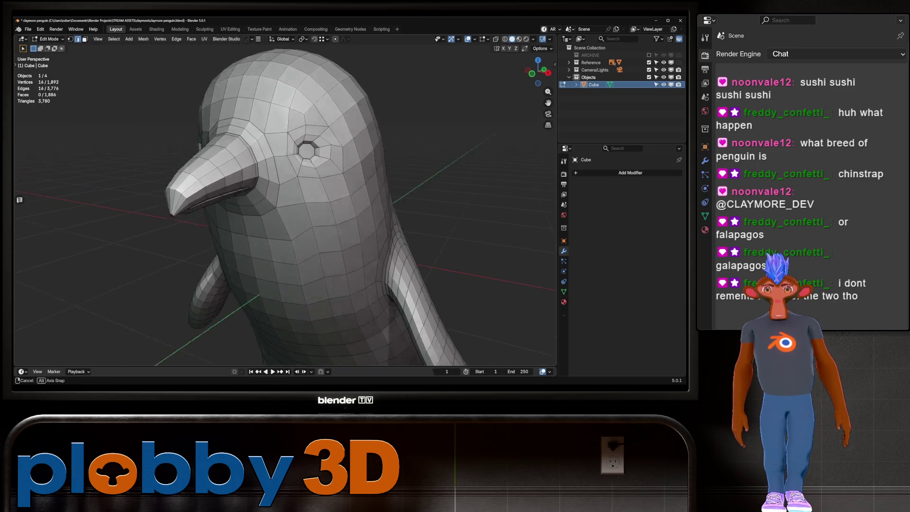
Mark the edge loop around the beak base as a UV seam.
{"action": "left_click", "coordinate": [197, 157], "text": "alt"}
{"action": "scroll", "coordinate": [331, 309], "scroll_direction": "down", "scroll_amount": 4}
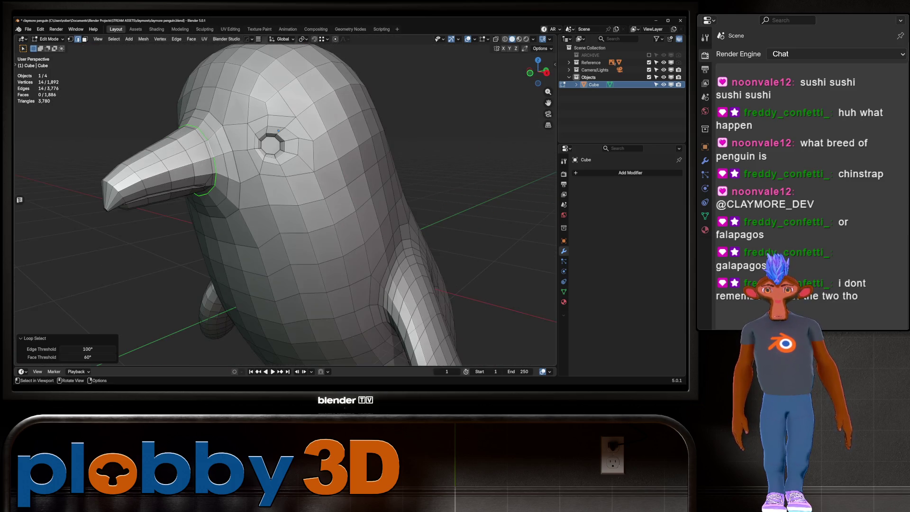
{"action": "key", "text": "u"}
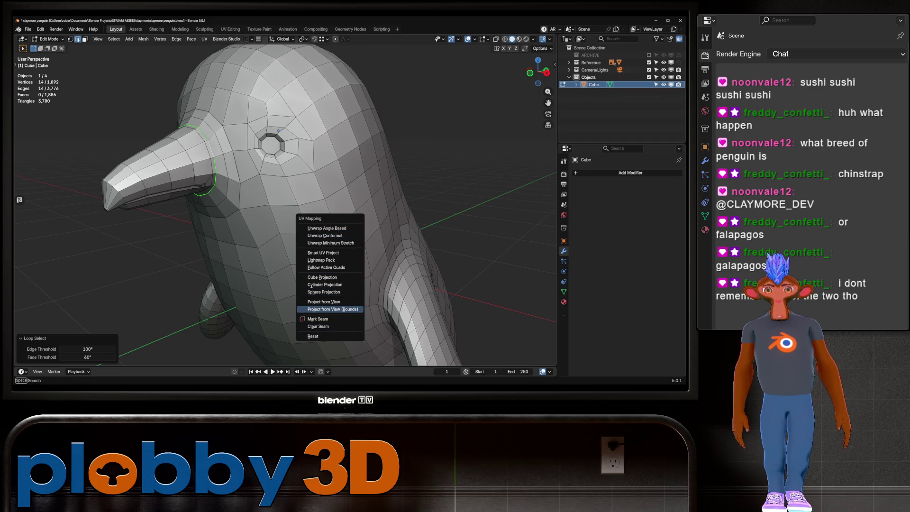
{"action": "left_click", "coordinate": [318, 319]}
{"action": "left_click", "coordinate": [317, 318]}
{"action": "middle_click_drag", "start_coordinate": [318, 319], "coordinate": [274, 294]}
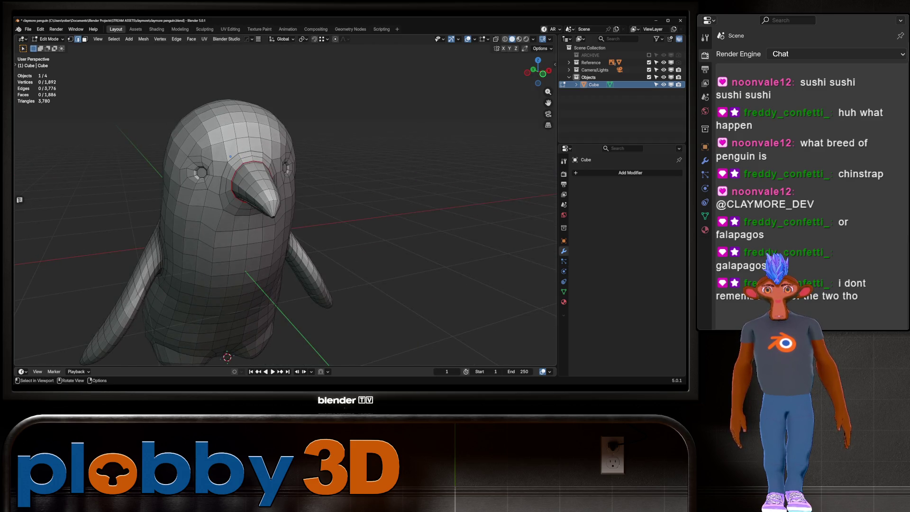
{"action": "scroll", "coordinate": [230, 156], "scroll_direction": "up", "scroll_amount": 4}
Select the inner eye loop, mirror it to the other eye, and mark both as seams.
{"action": "middle_click_drag", "start_coordinate": [230, 157], "coordinate": [340, 156]}
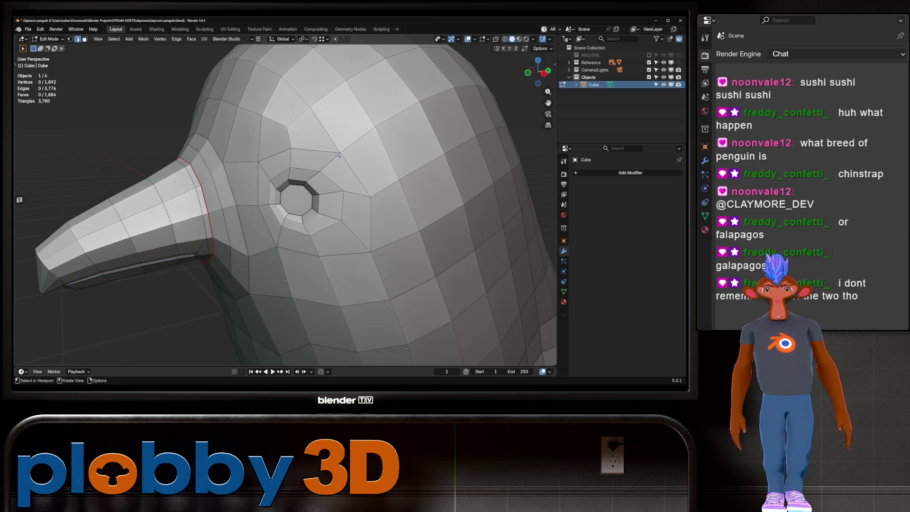
{"action": "left_click", "coordinate": [314, 190], "text": "alt"}
{"action": "scroll", "coordinate": [284, 170], "scroll_direction": "down", "scroll_amount": 5}
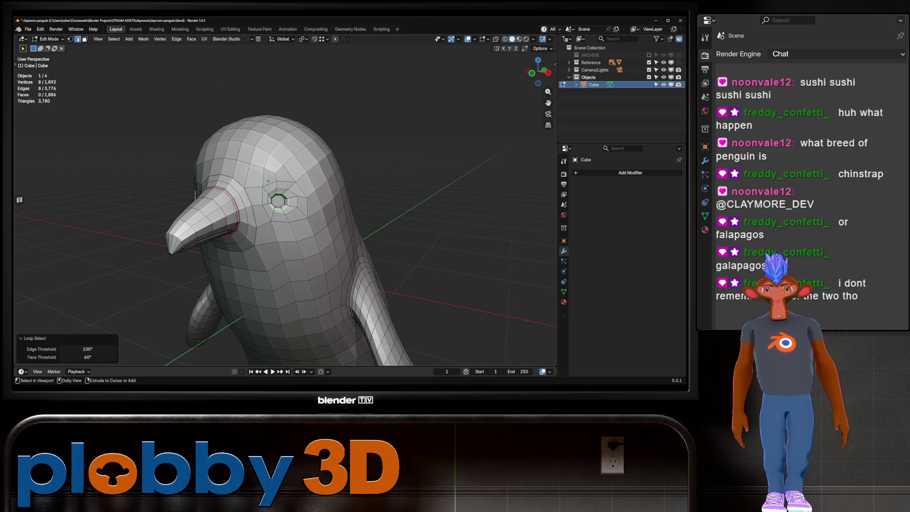
{"action": "key", "text": "ctrl+shift+m"}
{"action": "right_click", "coordinate": [312, 186]}
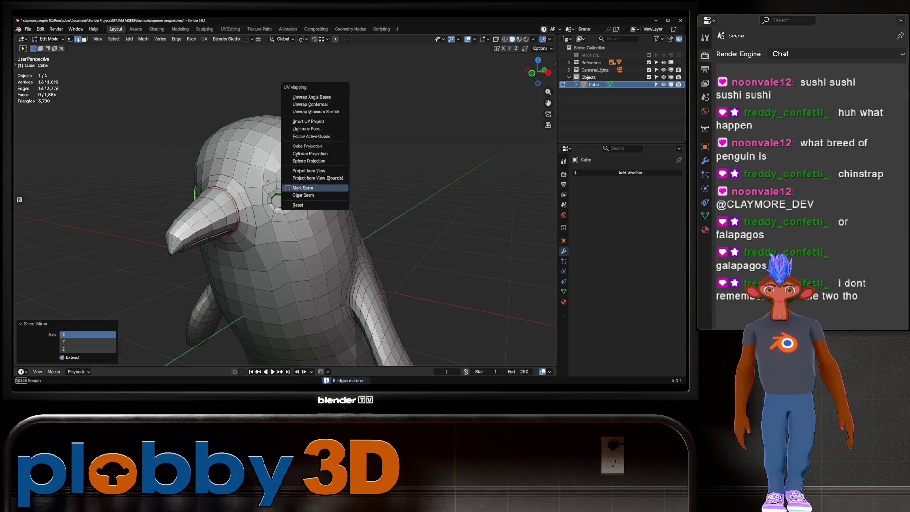
{"action": "left_click", "coordinate": [313, 186]}
{"action": "scroll", "coordinate": [313, 187], "scroll_direction": "down", "scroll_amount": 4}
Select the centre edge loop down the body and bring up its seam options.
{"action": "middle_click_drag", "start_coordinate": [313, 186], "coordinate": [246, 180]}
{"action": "left_click", "coordinate": [234, 152], "text": "alt"}
{"action": "right_click", "coordinate": [386, 251]}
{"action": "mouse_move", "coordinate": [386, 251]}
{"action": "middle_mouse_down"}
{"action": "mouse_move", "coordinate": [377, 289]}
{"action": "mouse_move", "coordinate": [351, 280]}
{"action": "middle_mouse_up"}
{"action": "scroll", "coordinate": [360, 284], "scroll_direction": "up", "scroll_amount": 3}
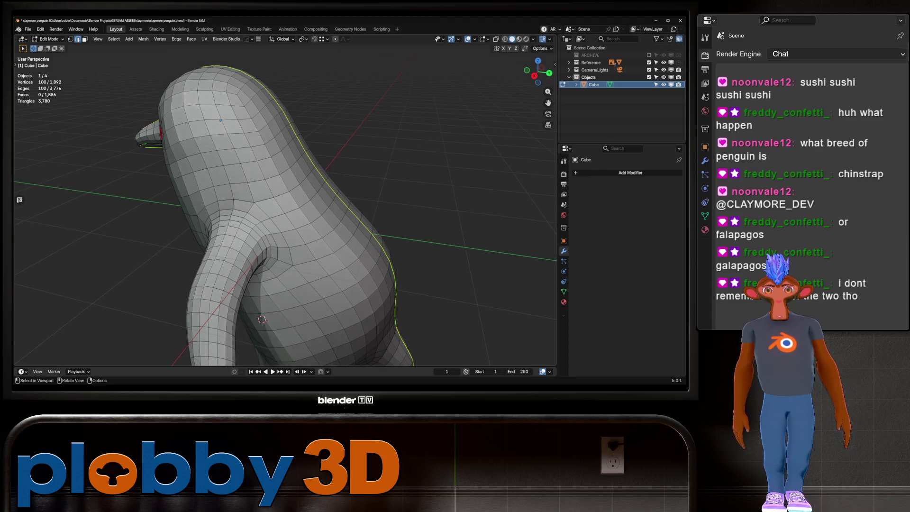
Reselect the eye loops together with the flipper base loop for seam marking.
{"action": "middle_click_drag", "start_coordinate": [332, 213], "coordinate": [227, 215]}
{"action": "left_click", "coordinate": [255, 184], "text": "alt"}
{"action": "left_click", "coordinate": [202, 256], "text": "alt+shift"}
{"action": "right_click", "coordinate": [326, 154]}
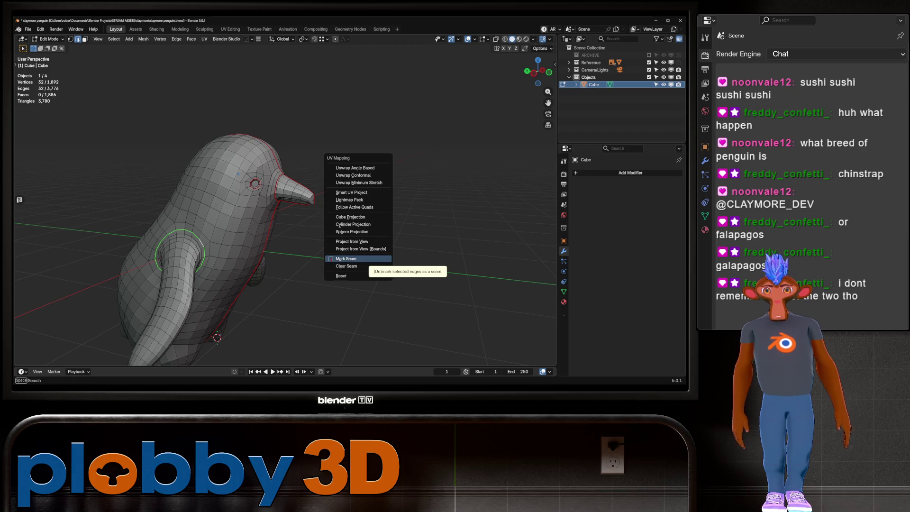
{"action": "key", "text": "Escape"}
{"action": "mouse_move", "coordinate": [285, 213]}
{"action": "middle_mouse_down"}
{"action": "mouse_move", "coordinate": [322, 214]}
{"action": "mouse_move", "coordinate": [303, 214]}
{"action": "middle_mouse_up"}
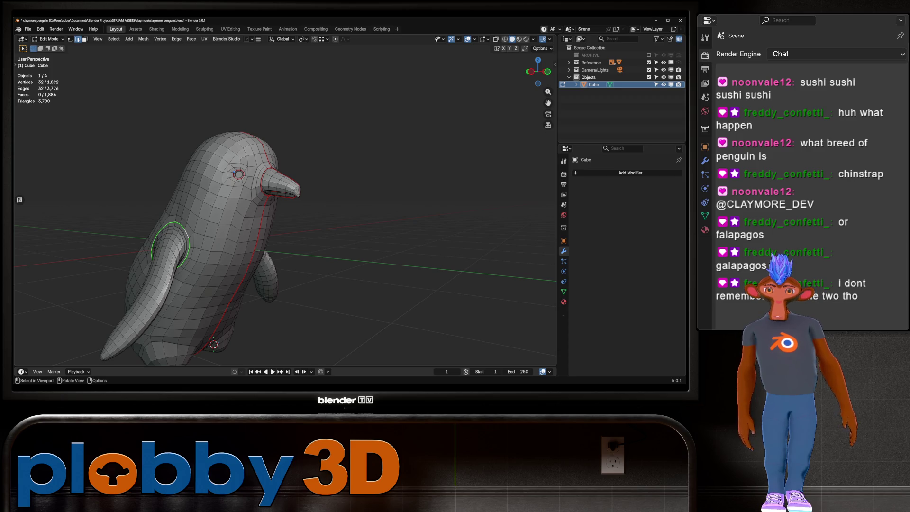
Trace a closed path around the flipper base and mark it as a UV seam.
{"action": "left_click", "coordinate": [159, 232]}
{"action": "left_click", "coordinate": [183, 265], "text": "ctrl"}
{"action": "mouse_move", "coordinate": [284, 213]}
{"action": "middle_mouse_down"}
{"action": "mouse_move", "coordinate": [322, 208]}
{"action": "mouse_move", "coordinate": [246, 218]}
{"action": "middle_mouse_up"}
{"action": "left_click", "coordinate": [148, 279], "text": "ctrl"}
{"action": "scroll", "coordinate": [284, 213], "scroll_direction": "up", "scroll_amount": 2}
{"action": "left_click", "coordinate": [271, 201], "text": "ctrl"}
{"action": "left_click", "coordinate": [247, 301], "text": "ctrl"}
{"action": "right_click", "coordinate": [379, 209]}
{"action": "left_click", "coordinate": [379, 210]}
{"action": "scroll", "coordinate": [284, 213], "scroll_direction": "down", "scroll_amount": 5}
Zoom out to the whole penguin and select a single edge on the chest.
{"action": "mouse_move", "coordinate": [285, 213]}
{"action": "middle_mouse_down"}
{"action": "mouse_move", "coordinate": [303, 209]}
{"action": "mouse_move", "coordinate": [289, 213]}
{"action": "middle_mouse_up"}
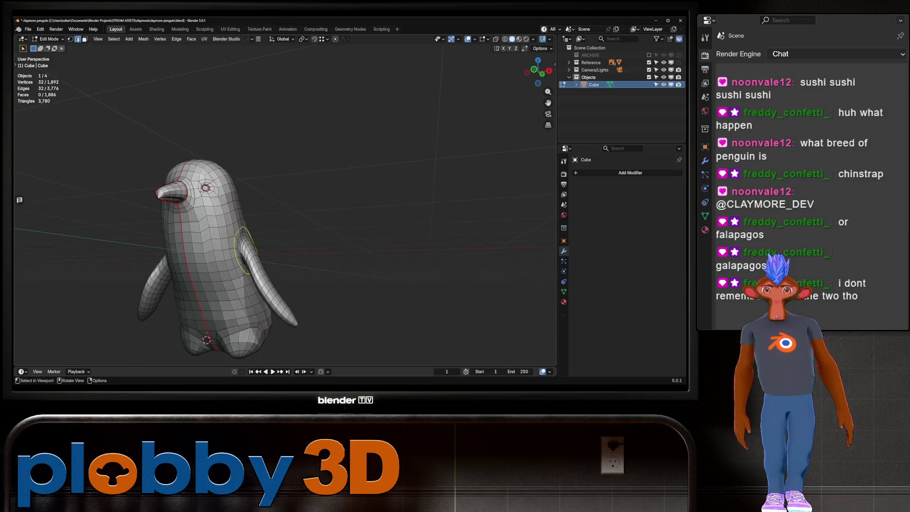
{"action": "scroll", "coordinate": [284, 213], "scroll_direction": "up", "scroll_amount": 3}
{"action": "left_click", "coordinate": [245, 184]}
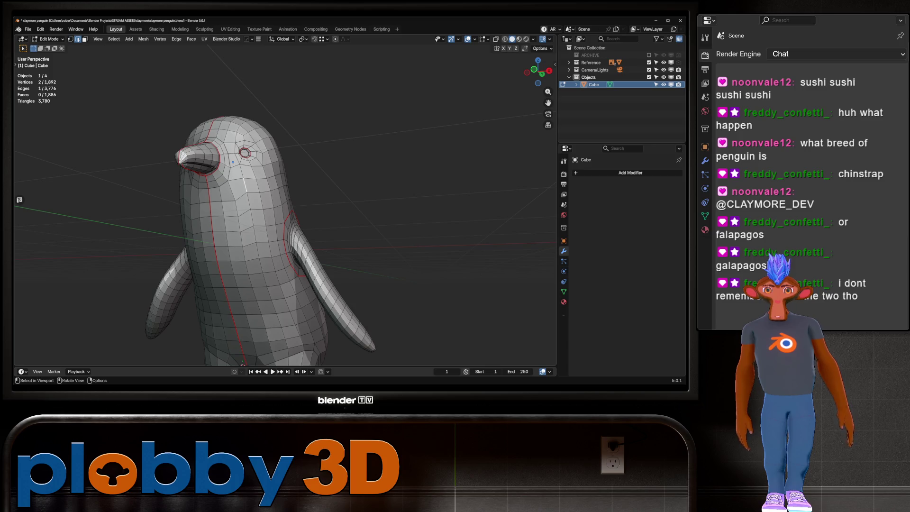
{"action": "mouse_move", "coordinate": [265, 194]}
{"action": "middle_mouse_down"}
{"action": "mouse_move", "coordinate": [199, 197]}
{"action": "mouse_move", "coordinate": [114, 183]}
{"action": "middle_mouse_up"}
Select the horizontal chest edge rows with an edge ring selection.
{"action": "left_click", "coordinate": [199, 196], "text": "alt"}
{"action": "left_click", "coordinate": [154, 182]}
{"action": "key", "text": "ctrl+e"}
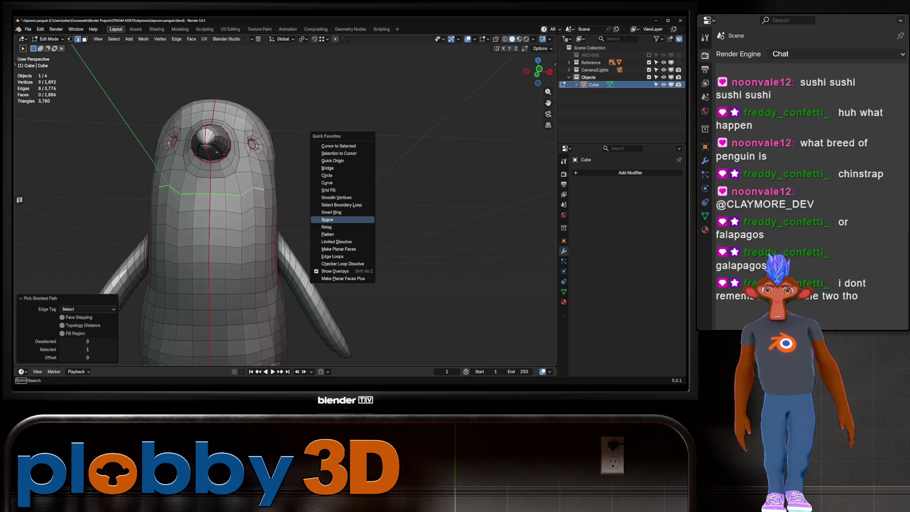
{"action": "left_click", "coordinate": [341, 211]}
Pick the chest edge rows from upper to lowest and relax them with LoopTools.
{"action": "left_click", "coordinate": [258, 188], "text": "alt"}
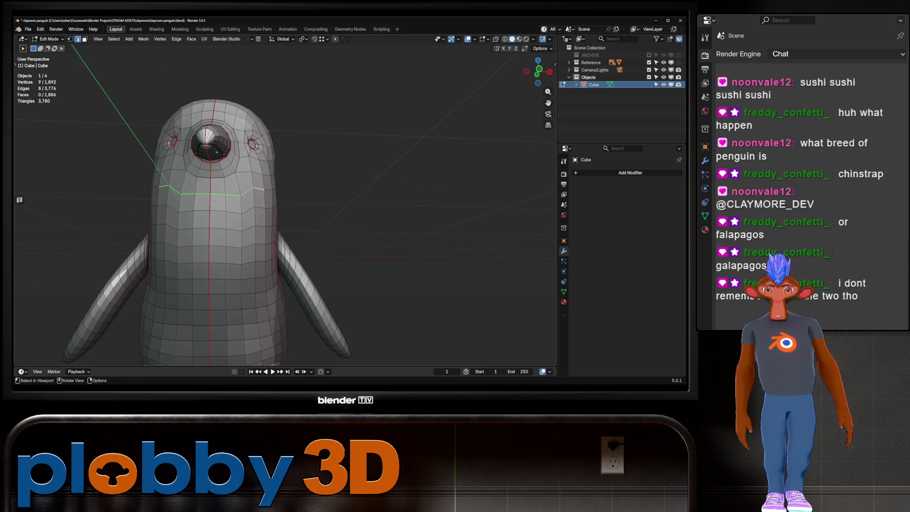
{"action": "left_click", "coordinate": [161, 204], "text": "alt+shift"}
{"action": "left_click", "coordinate": [260, 226], "text": "ctrl"}
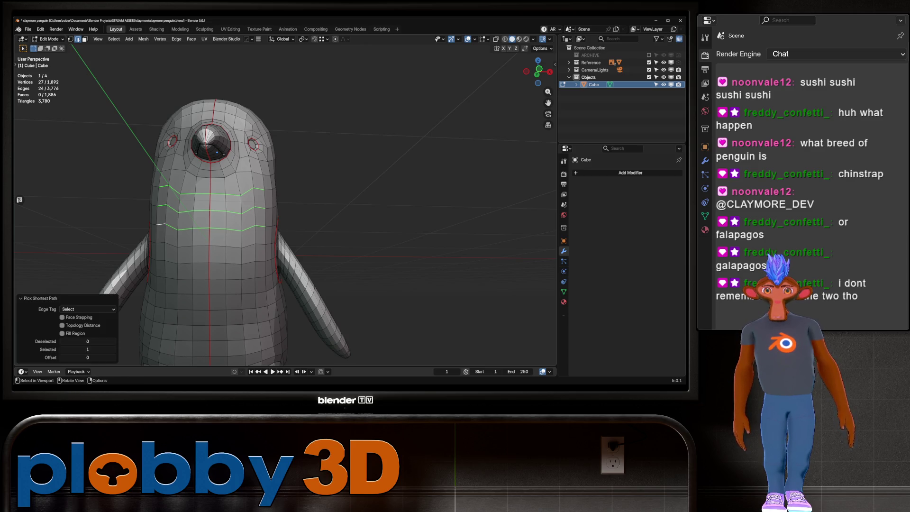
{"action": "left_click", "coordinate": [255, 250], "text": "ctrl"}
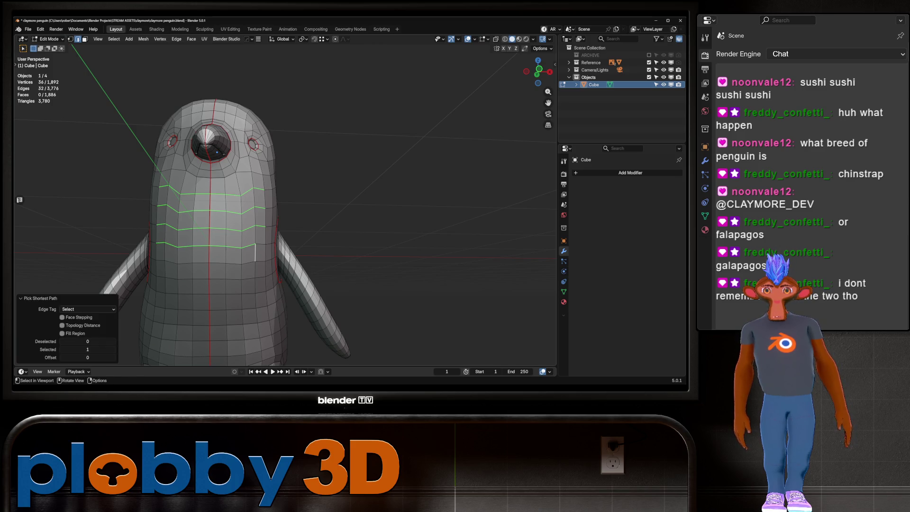
{"action": "left_click", "coordinate": [260, 260], "text": "shift"}
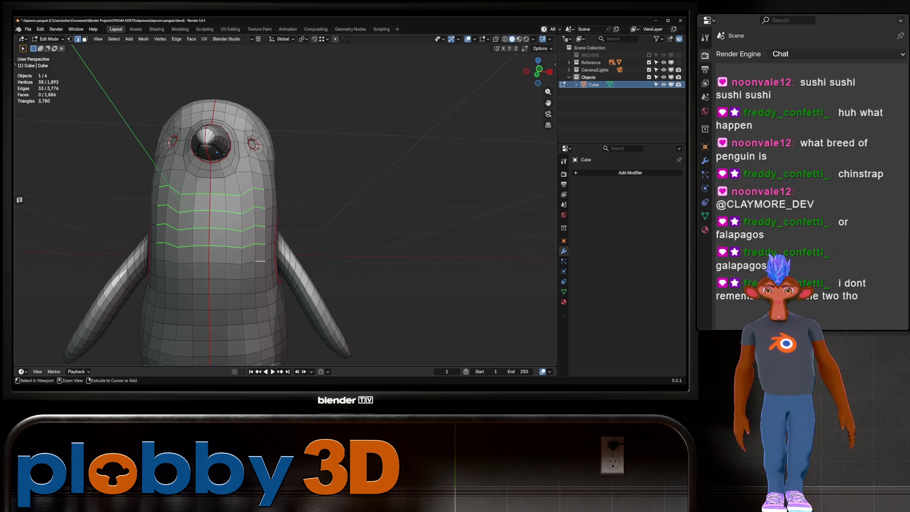
{"action": "left_click", "coordinate": [160, 260], "text": "ctrl"}
{"action": "right_click", "coordinate": [416, 223]}
{"action": "left_click", "coordinate": [417, 237]}
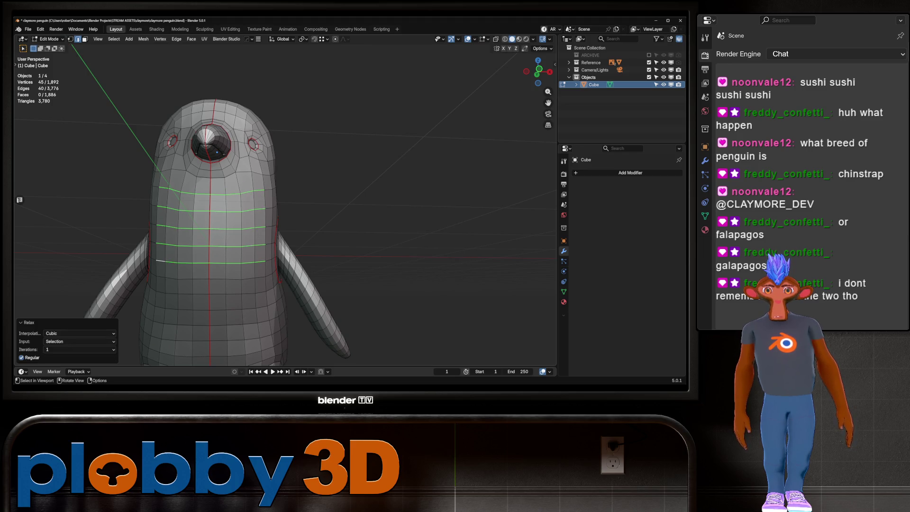
Return to Object Mode and orbit around the penguin to review the chest.
{"action": "scroll", "coordinate": [284, 213], "scroll_direction": "down", "scroll_amount": 3}
{"action": "key", "text": "Tab"}
{"action": "mouse_move", "coordinate": [284, 213]}
{"action": "middle_mouse_down"}
{"action": "mouse_move", "coordinate": [369, 199]}
{"action": "mouse_move", "coordinate": [322, 210]}
{"action": "mouse_move", "coordinate": [417, 208]}
{"action": "mouse_move", "coordinate": [353, 208]}
{"action": "middle_mouse_up"}
{"action": "scroll", "coordinate": [284, 213], "scroll_direction": "up", "scroll_amount": 3}
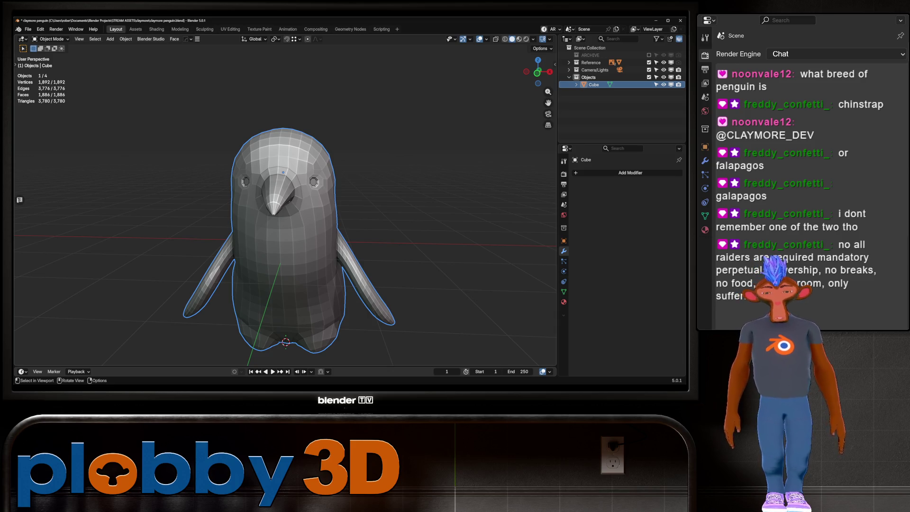
In Right Ortho view, bevel the beak's mouth edge with Ctrl+B.
{"action": "key", "text": "KP_3"}
{"action": "key", "text": "Tab"}
{"action": "scroll", "coordinate": [156, 193], "scroll_direction": "up", "scroll_amount": 5}
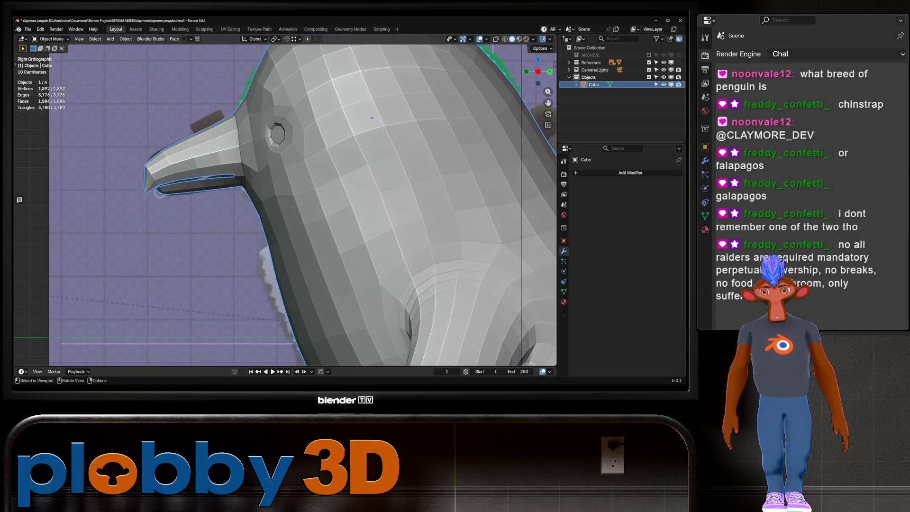
{"action": "key", "text": "ctrl+b"}
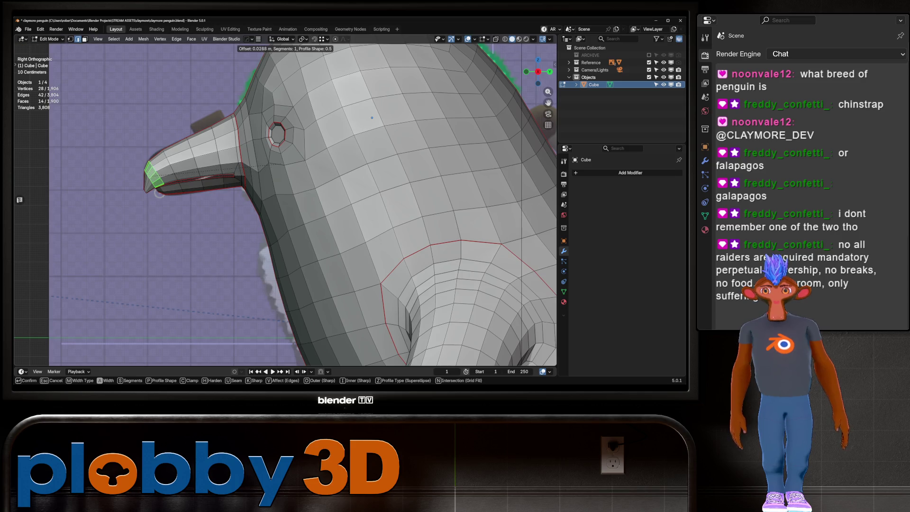
{"action": "left_click", "coordinate": [372, 118]}
{"action": "key", "text": "Tab"}
Select a path along the beak edge and space it evenly from Quick Favorites.
{"action": "mouse_move", "coordinate": [372, 117]}
{"action": "middle_mouse_down"}
{"action": "mouse_move", "coordinate": [265, 133]}
{"action": "mouse_move", "coordinate": [331, 142]}
{"action": "middle_mouse_up"}
{"action": "scroll", "coordinate": [265, 133], "scroll_direction": "up", "scroll_amount": 4}
{"action": "key", "text": "Tab"}
{"action": "left_click", "coordinate": [232, 146]}
{"action": "left_click", "coordinate": [232, 223], "text": "ctrl"}
{"action": "key", "text": "q"}
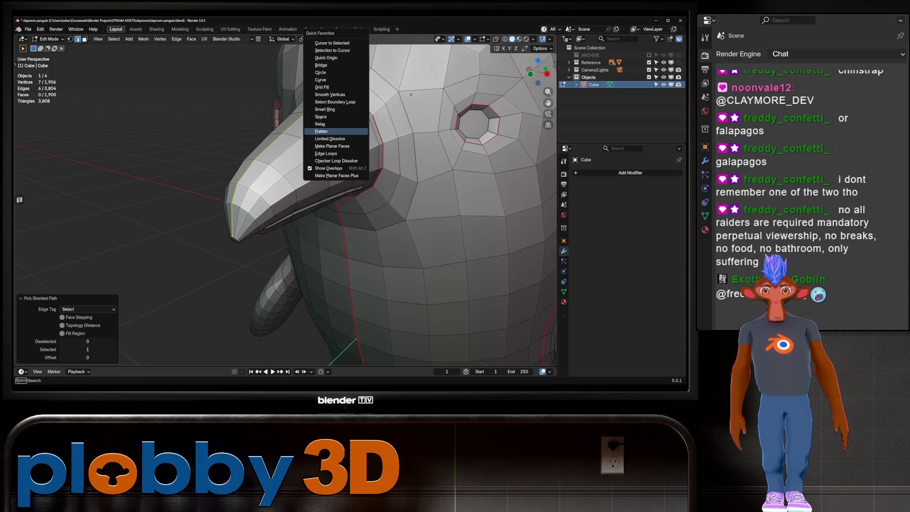
{"action": "left_click", "coordinate": [322, 116]}
Undo that, Smart Ring select the beak's edge rings and evenly space them with LoopTools.
{"action": "key", "text": "ctrl+z"}
{"action": "key", "text": "q"}
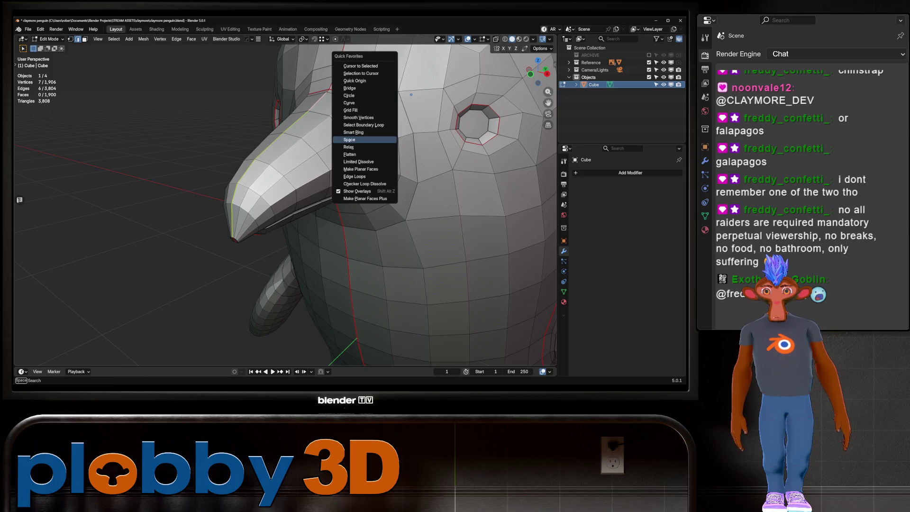
{"action": "left_click", "coordinate": [353, 132]}
{"action": "mouse_move", "coordinate": [353, 132]}
{"action": "middle_mouse_down"}
{"action": "mouse_move", "coordinate": [498, 137]}
{"action": "mouse_move", "coordinate": [426, 127]}
{"action": "mouse_move", "coordinate": [502, 138]}
{"action": "middle_mouse_up"}
{"action": "key", "text": "q"}
{"action": "left_click", "coordinate": [426, 134]}
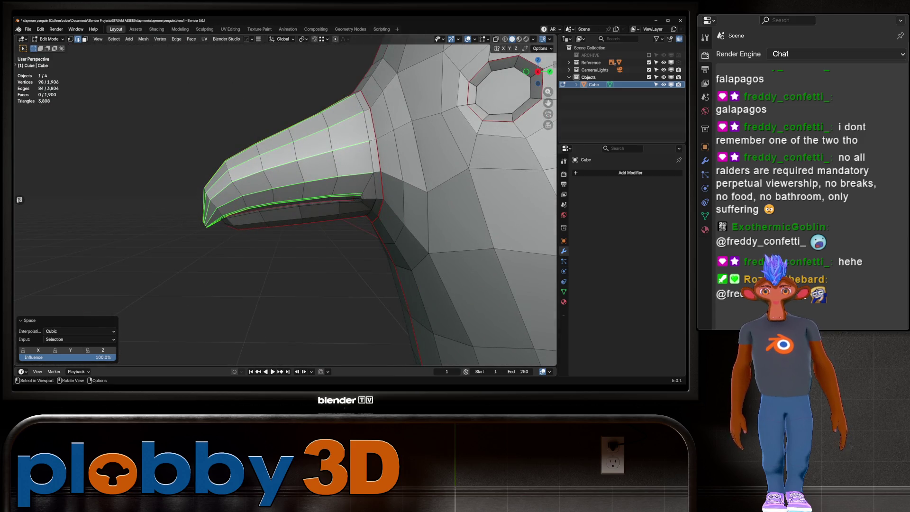
{"action": "scroll", "coordinate": [379, 204], "scroll_direction": "down", "scroll_amount": 5}
{"action": "key", "text": "Tab"}
{"action": "mouse_move", "coordinate": [502, 137]}
{"action": "middle_mouse_down"}
{"action": "mouse_move", "coordinate": [417, 132]}
{"action": "mouse_move", "coordinate": [360, 152]}
{"action": "middle_mouse_up"}
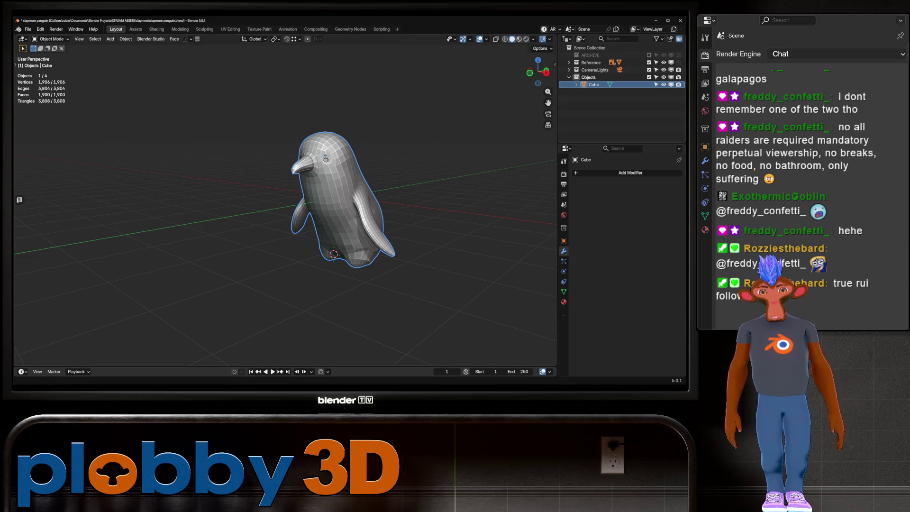
{"action": "scroll", "coordinate": [331, 213], "scroll_direction": "up", "scroll_amount": 6}
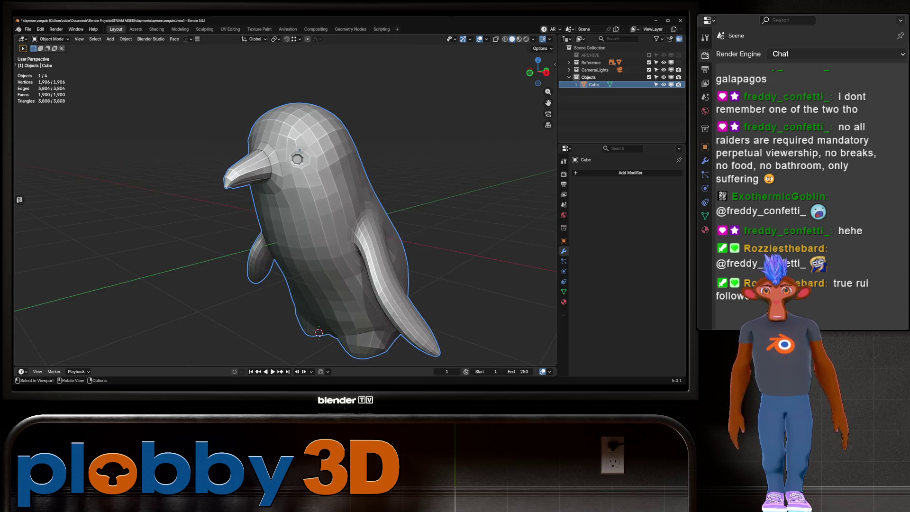
From a top-down view, select and compare the beak's lip edge loops.
{"action": "middle_click_drag", "start_coordinate": [332, 214], "coordinate": [408, 166]}
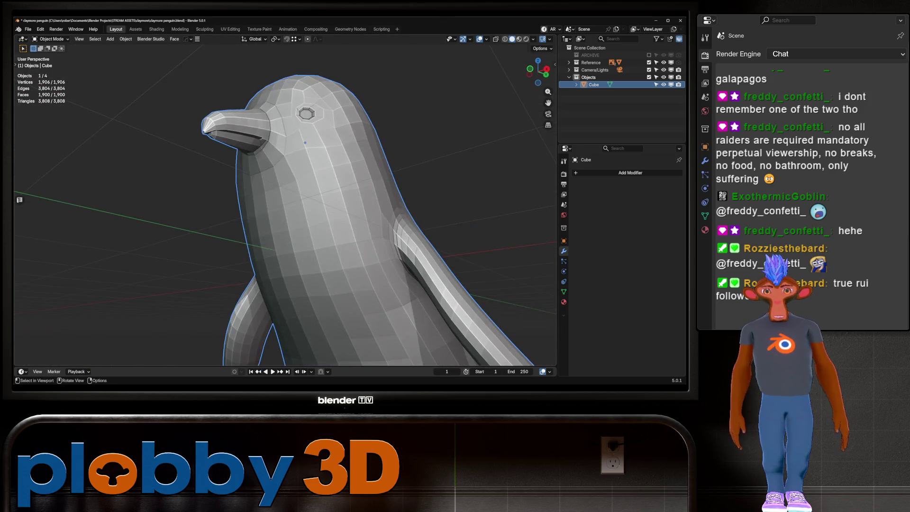
{"action": "key", "text": "Tab"}
{"action": "scroll", "coordinate": [413, 161], "scroll_direction": "up", "scroll_amount": 5}
{"action": "scroll", "coordinate": [413, 160], "scroll_direction": "down", "scroll_amount": 1}
{"action": "left_click", "coordinate": [284, 145], "text": "alt"}
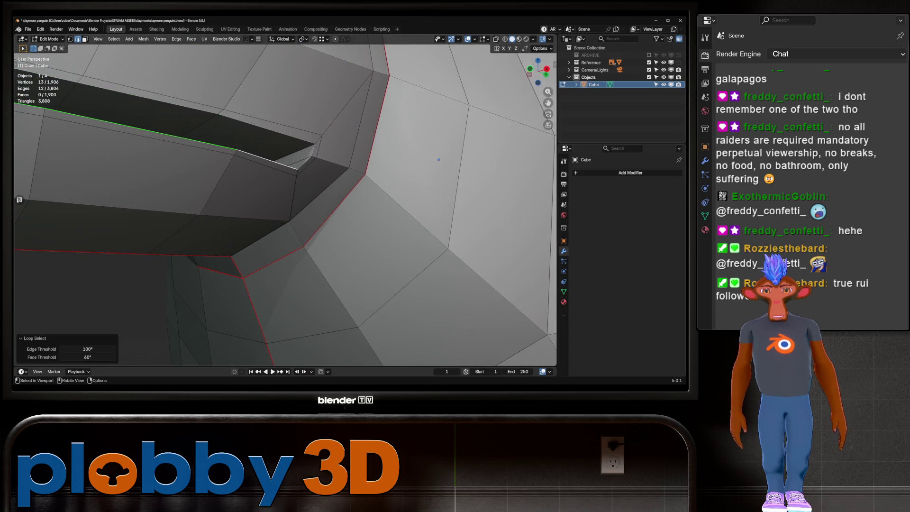
{"action": "scroll", "coordinate": [429, 175], "scroll_direction": "down", "scroll_amount": 4}
{"action": "key", "text": "ctrl+z"}
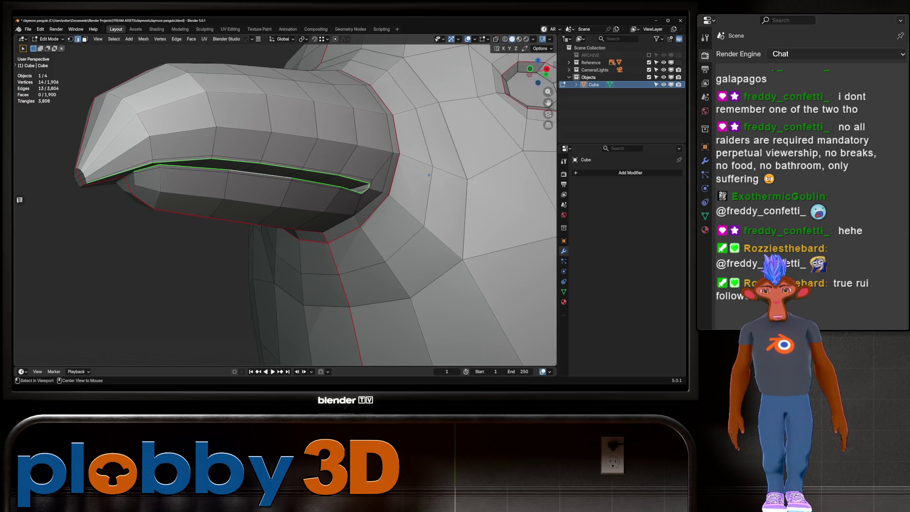
{"action": "key", "text": "Tab"}
Snap to the Numpad 3 side view and switch to Sculpt Mode with the Grab brush.
{"action": "scroll", "coordinate": [429, 175], "scroll_direction": "down", "scroll_amount": 5}
{"action": "mouse_move", "coordinate": [429, 175]}
{"action": "middle_mouse_down"}
{"action": "mouse_move", "coordinate": [270, 152]}
{"action": "mouse_move", "coordinate": [224, 159]}
{"action": "middle_mouse_up"}
{"action": "scroll", "coordinate": [269, 153], "scroll_direction": "down", "scroll_amount": 3}
{"action": "scroll", "coordinate": [258, 190], "scroll_direction": "up", "scroll_amount": 3}
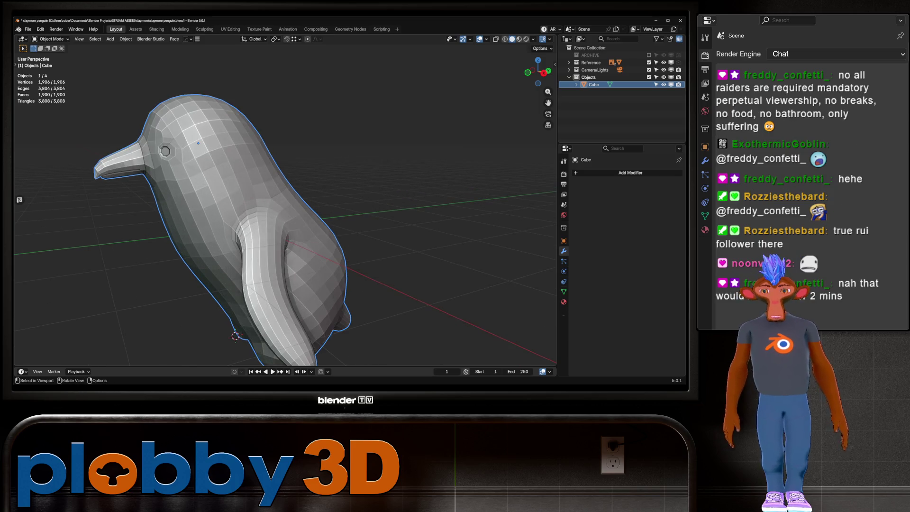
{"action": "mouse_move", "coordinate": [258, 190]}
{"action": "middle_mouse_down"}
{"action": "mouse_move", "coordinate": [284, 180]}
{"action": "mouse_move", "coordinate": [276, 184]}
{"action": "middle_mouse_up"}
{"action": "key", "text": "KP_3"}
{"action": "key", "text": "KP_3"}
{"action": "key", "text": "ctrl+Tab"}
{"action": "left_click", "coordinate": [256, 233]}
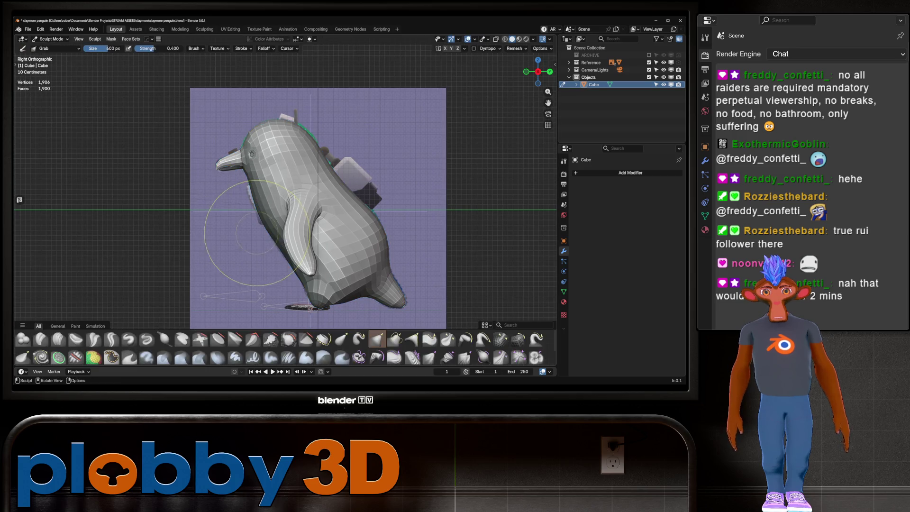
Pull the penguin's front neck and chest outward with Grab strokes, resizing the brush to 402 px.
{"action": "mouse_move", "coordinate": [252, 194]}
{"action": "left_mouse_down"}
{"action": "mouse_move", "coordinate": [264, 194]}
{"action": "mouse_move", "coordinate": [256, 196]}
{"action": "left_mouse_up"}
{"action": "key", "text": "f"}
{"action": "left_click", "coordinate": [235, 208]}
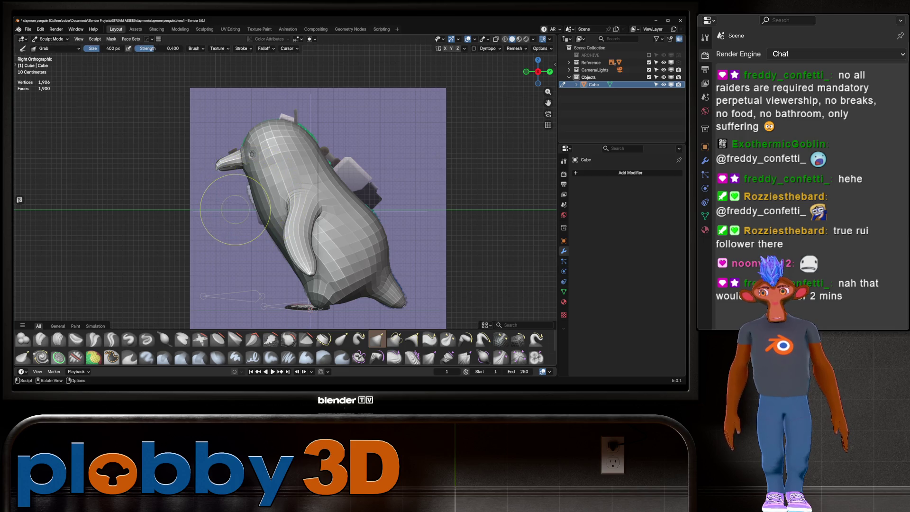
{"action": "left_click_drag", "start_coordinate": [247, 194], "coordinate": [248, 194]}
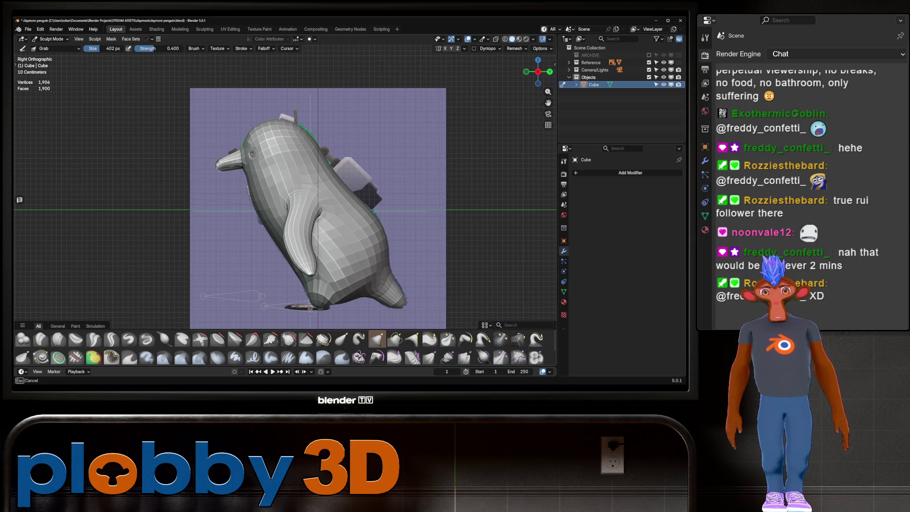
{"action": "mouse_move", "coordinate": [248, 194]}
{"action": "middle_mouse_down"}
{"action": "mouse_move", "coordinate": [366, 179]}
{"action": "mouse_move", "coordinate": [361, 193]}
{"action": "mouse_move", "coordinate": [262, 182]}
{"action": "mouse_move", "coordinate": [284, 161]}
{"action": "mouse_move", "coordinate": [303, 185]}
{"action": "mouse_move", "coordinate": [279, 196]}
{"action": "mouse_move", "coordinate": [315, 212]}
{"action": "mouse_move", "coordinate": [296, 237]}
{"action": "mouse_move", "coordinate": [285, 219]}
{"action": "middle_mouse_up"}
{"action": "scroll", "coordinate": [279, 197], "scroll_direction": "up", "scroll_amount": 4}
{"action": "scroll", "coordinate": [279, 196], "scroll_direction": "up", "scroll_amount": 3}
{"action": "scroll", "coordinate": [279, 197], "scroll_direction": "down", "scroll_amount": 4}
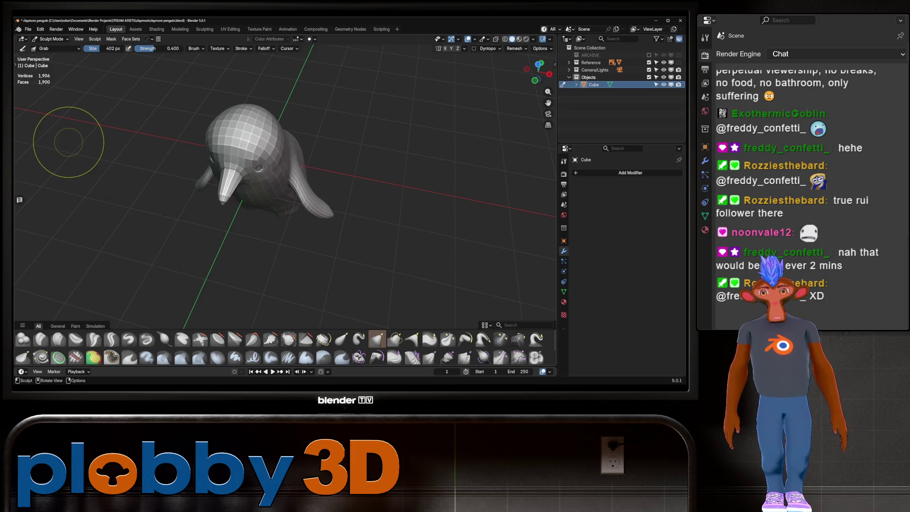
{"action": "key", "text": "ctrl+Tab"}
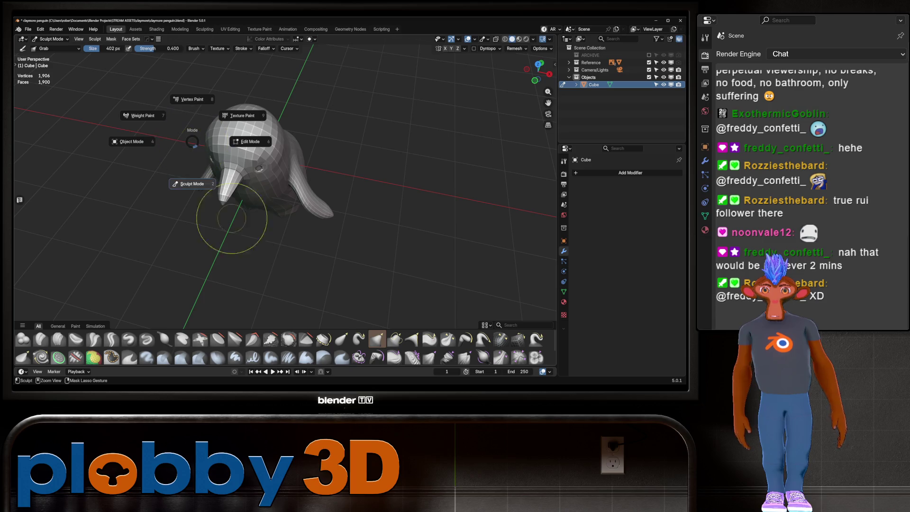
Leave Sculpt Mode for Object Mode, then enter Edit Mode on the penguin.
{"action": "left_click", "coordinate": [135, 145]}
{"action": "scroll", "coordinate": [284, 199], "scroll_direction": "up", "scroll_amount": 5}
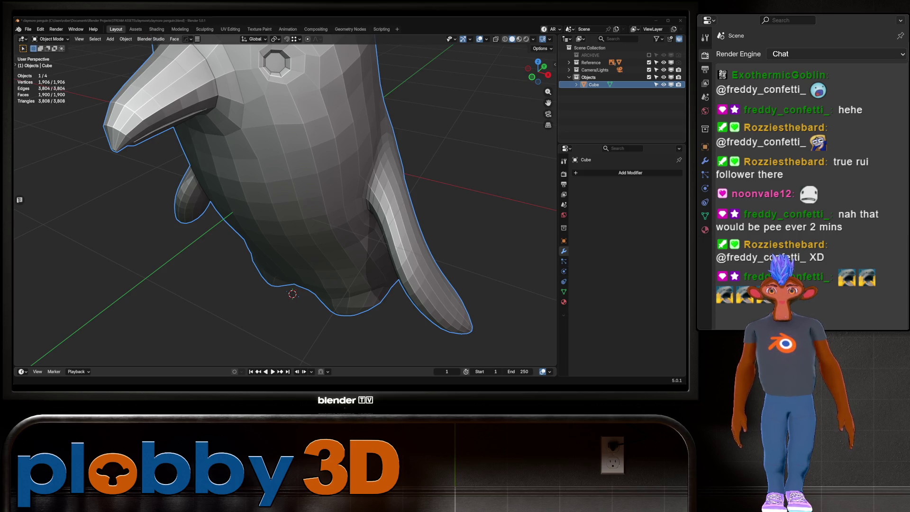
{"action": "mouse_move", "coordinate": [284, 142]}
{"action": "middle_mouse_down"}
{"action": "mouse_move", "coordinate": [361, 109]}
{"action": "mouse_move", "coordinate": [265, 142]}
{"action": "middle_mouse_up"}
{"action": "scroll", "coordinate": [266, 142], "scroll_direction": "up", "scroll_amount": 3}
{"action": "key", "text": "Tab"}
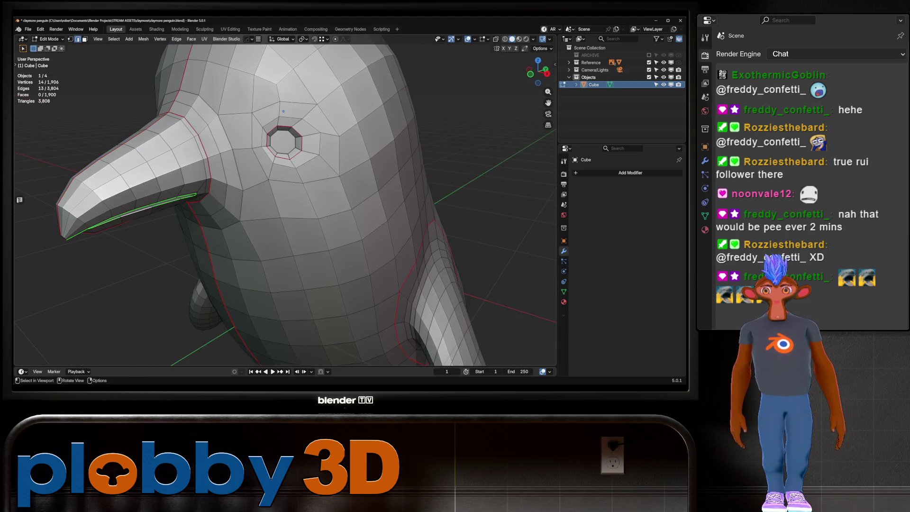
Select the inner faces of both eye sockets in face select mode.
{"action": "mouse_move", "coordinate": [204, 137]}
{"action": "middle_mouse_down"}
{"action": "mouse_move", "coordinate": [183, 134]}
{"action": "mouse_move", "coordinate": [142, 175]}
{"action": "mouse_move", "coordinate": [340, 137]}
{"action": "mouse_move", "coordinate": [320, 150]}
{"action": "middle_mouse_up"}
{"action": "left_click", "coordinate": [142, 175], "text": "shift"}
{"action": "key", "text": "KP_1"}
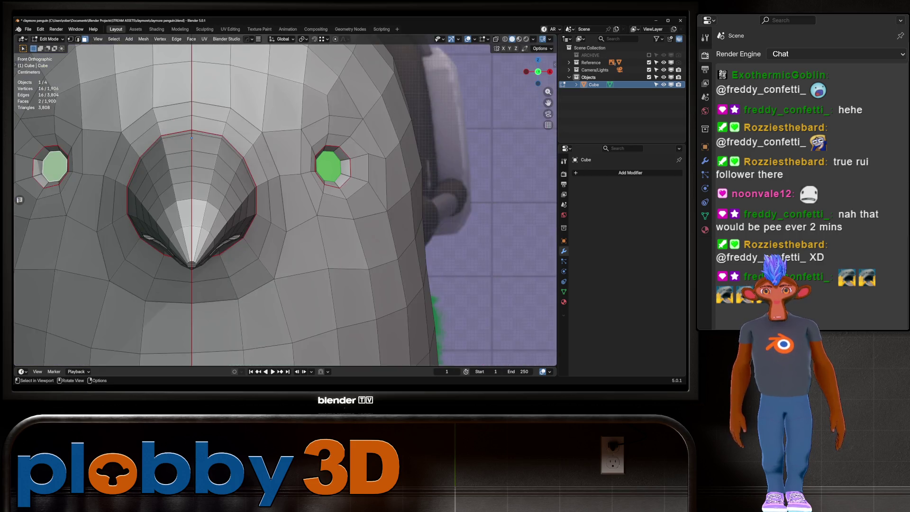
{"action": "scroll", "coordinate": [320, 149], "scroll_direction": "down", "scroll_amount": 5}
{"action": "scroll", "coordinate": [327, 161], "scroll_direction": "up", "scroll_amount": 3}
{"action": "middle_click_drag", "start_coordinate": [284, 161], "coordinate": [361, 160]}
{"action": "scroll", "coordinate": [327, 162], "scroll_direction": "up", "scroll_amount": 4}
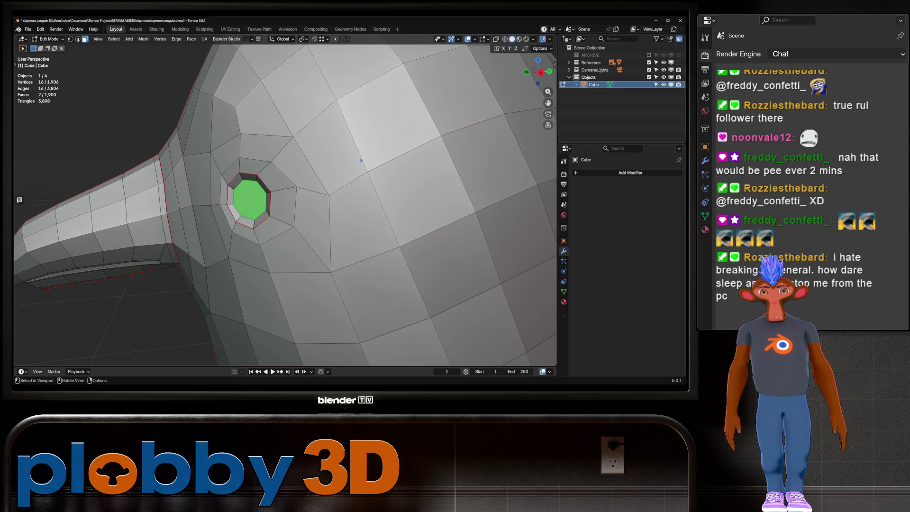
Extrude the eye faces in place, shrink them inward, and bevel the eye rim.
{"action": "key", "text": "e"}
{"action": "right_click", "coordinate": [360, 160]}
{"action": "key", "text": "alt+s"}
{"action": "left_click", "coordinate": [361, 160]}
{"action": "mouse_move", "coordinate": [361, 161]}
{"action": "middle_mouse_down"}
{"action": "mouse_move", "coordinate": [413, 158]}
{"action": "mouse_move", "coordinate": [284, 161]}
{"action": "mouse_move", "coordinate": [331, 164]}
{"action": "middle_mouse_up"}
{"action": "key", "text": "ctrl+b"}
{"action": "left_click", "coordinate": [412, 159]}
{"action": "scroll", "coordinate": [253, 163], "scroll_direction": "down", "scroll_amount": 3}
Grid Fill the eye's centre hole via Quick Favorites and add a HardOps X mirror.
{"action": "left_click", "coordinate": [358, 192]}
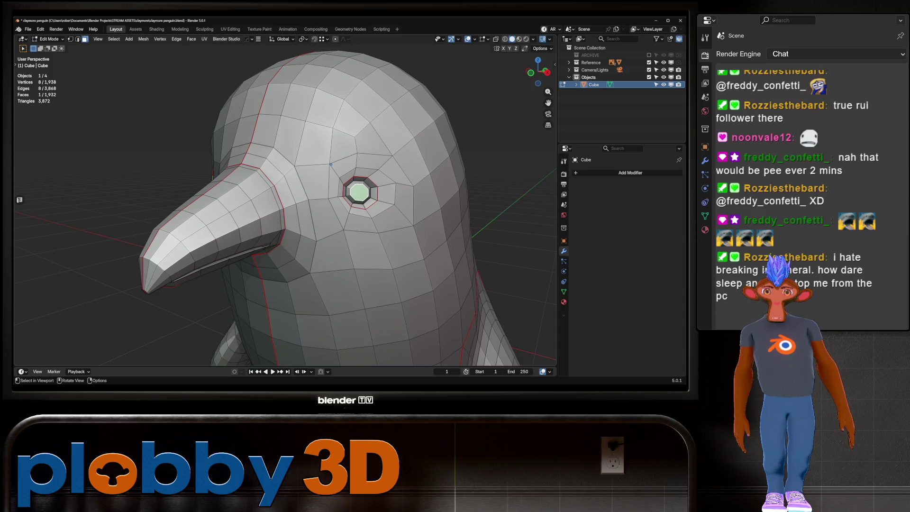
{"action": "key", "text": "q"}
{"action": "left_click", "coordinate": [406, 156]}
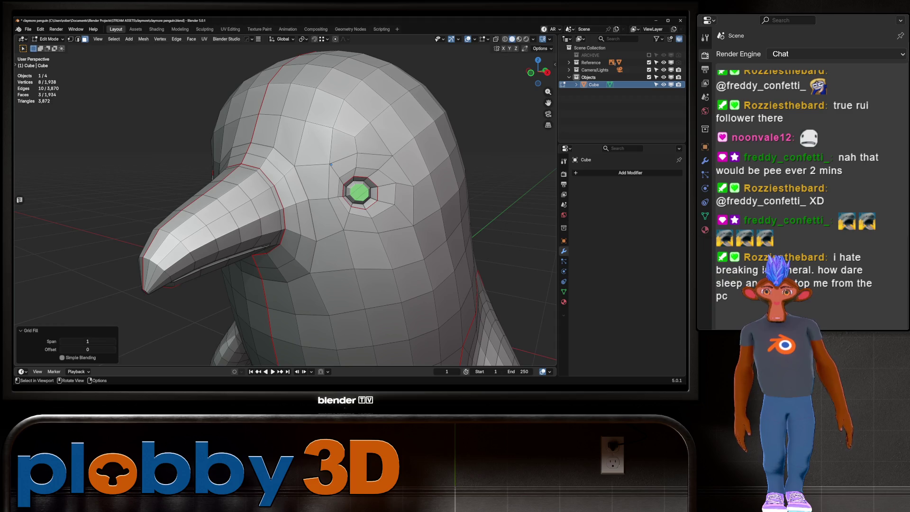
{"action": "key", "text": "KP_1"}
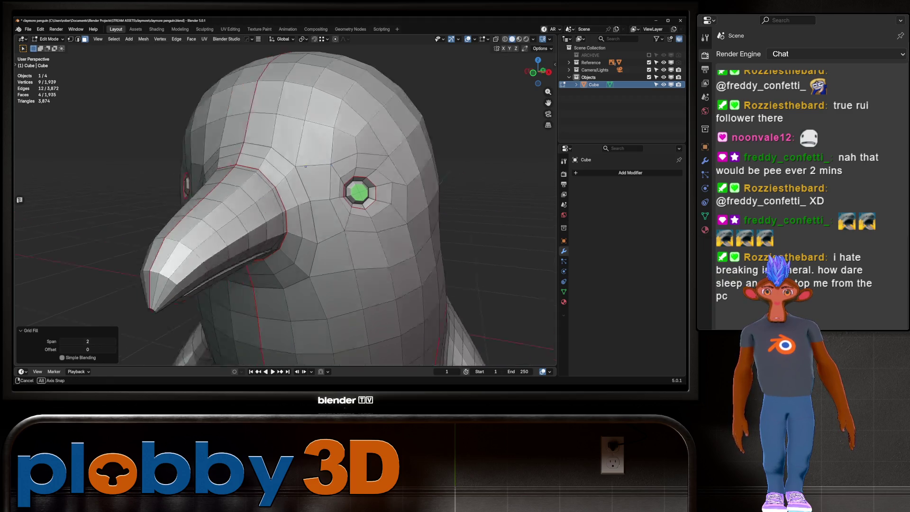
{"action": "left_click", "coordinate": [294, 179]}
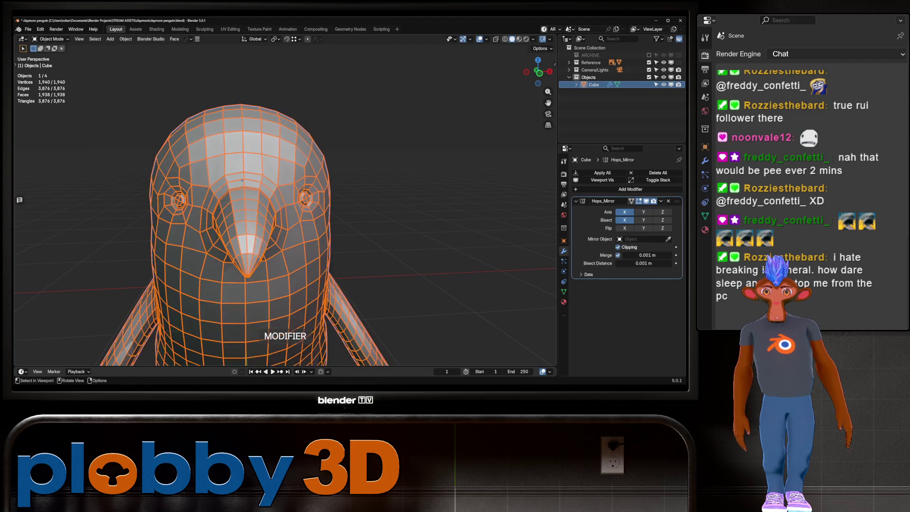
Apply Shade Smooth to the whole penguin from the object context menu.
{"action": "middle_click_drag", "start_coordinate": [294, 180], "coordinate": [379, 178]}
{"action": "right_click", "coordinate": [284, 222]}
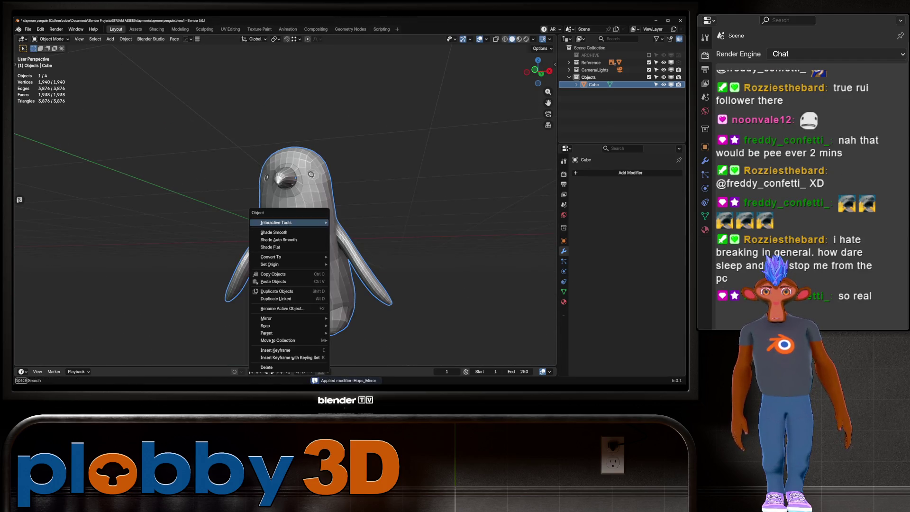
{"action": "left_click", "coordinate": [284, 232]}
{"action": "mouse_move", "coordinate": [284, 232]}
{"action": "middle_mouse_down"}
{"action": "mouse_move", "coordinate": [351, 221]}
{"action": "mouse_move", "coordinate": [327, 222]}
{"action": "middle_mouse_up"}
Preview a level-1 subdivision with Ctrl+1, undo it, and enter Edit Mode.
{"action": "key", "text": "ctrl+1"}
{"action": "key", "text": "ctrl+z"}
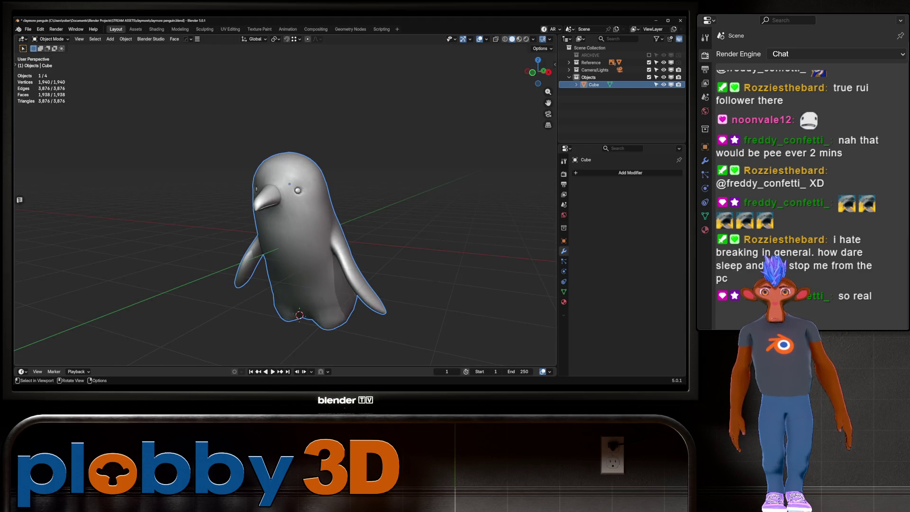
{"action": "key", "text": "Tab"}
{"action": "scroll", "coordinate": [284, 199], "scroll_direction": "up", "scroll_amount": 6}
{"action": "scroll", "coordinate": [301, 201], "scroll_direction": "down", "scroll_amount": 3}
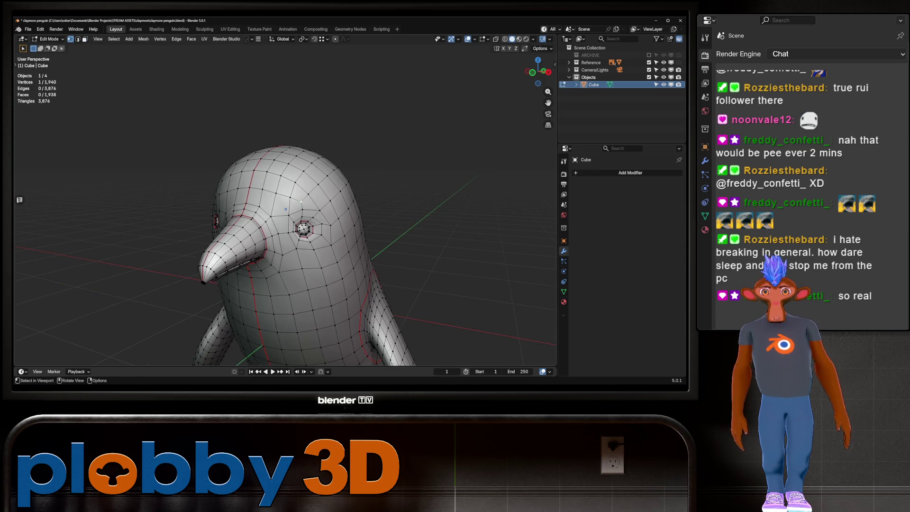
Grow the eye-area selection and Laplacian-smooth its vertices with 200 iterations.
{"action": "key", "text": "ctrl+KP_Add"}
{"action": "right_click", "coordinate": [493, 204]}
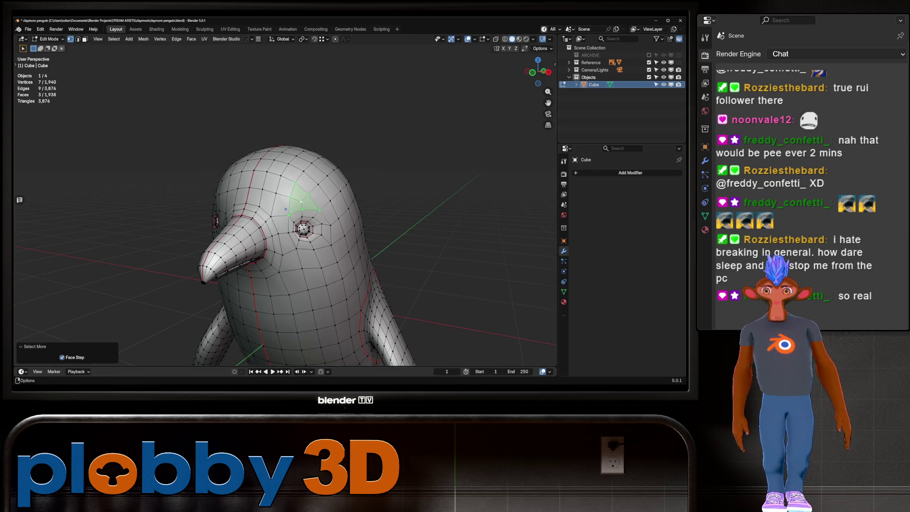
{"action": "left_click", "coordinate": [143, 39]}
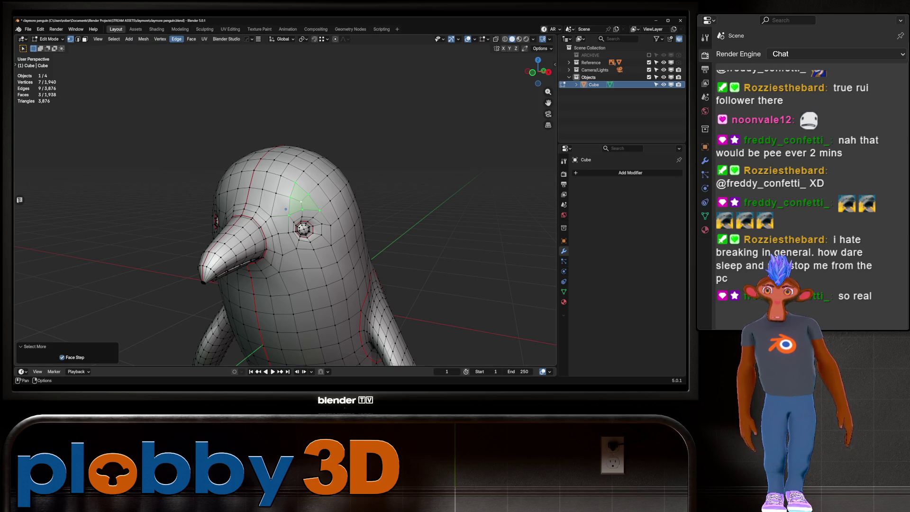
{"action": "left_click", "coordinate": [160, 39]}
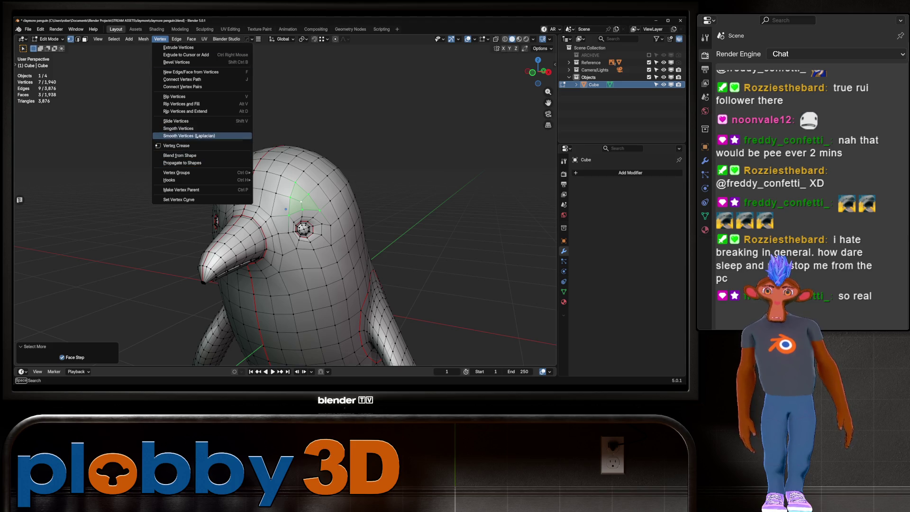
{"action": "left_click", "coordinate": [188, 136]}
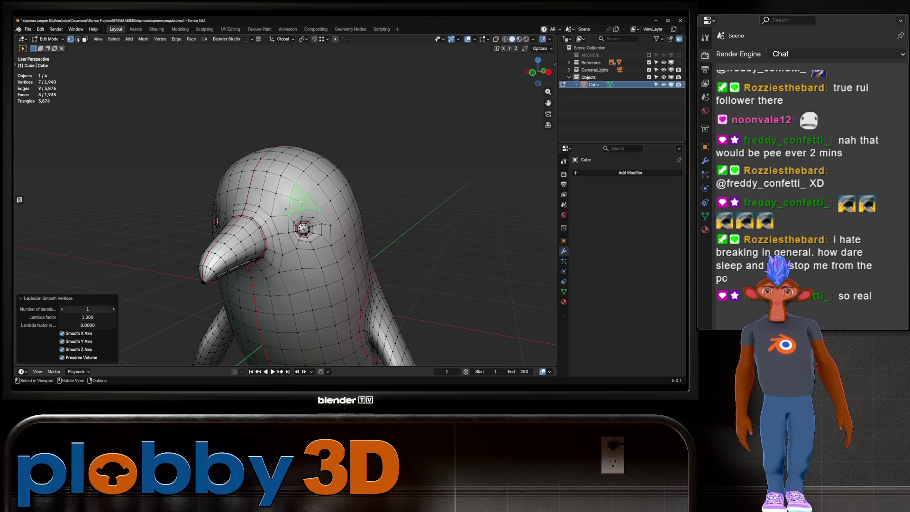
{"action": "left_click_drag", "start_coordinate": [87, 308], "coordinate": [107, 309]}
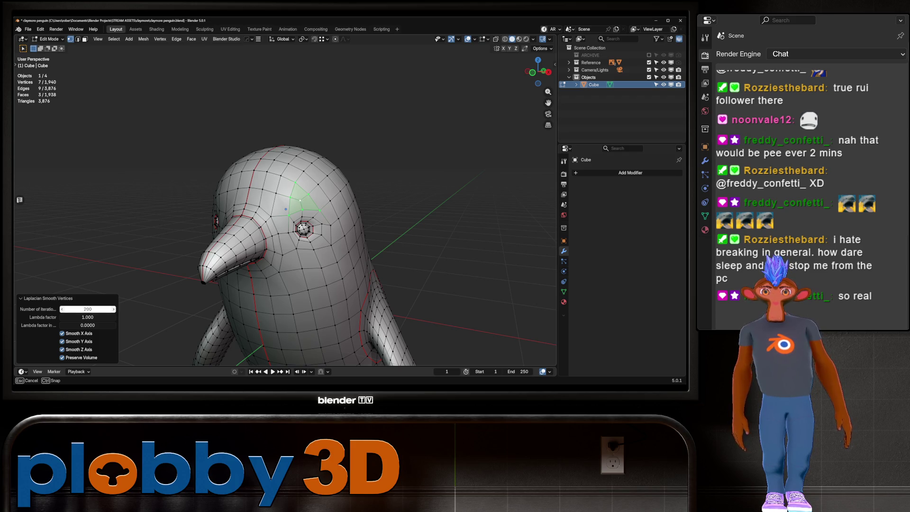
Return to Object Mode, mirror the mesh across its centre, and apply the mirror.
{"action": "key", "text": "Tab"}
{"action": "middle_click_drag", "start_coordinate": [295, 207], "coordinate": [304, 227]}
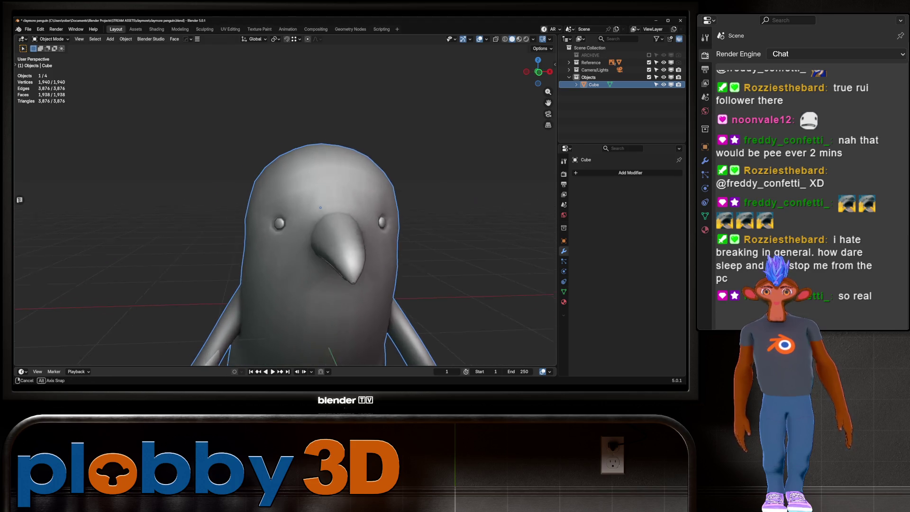
{"action": "scroll", "coordinate": [304, 227], "scroll_direction": "down", "scroll_amount": 4}
{"action": "key", "text": "alt+x"}
{"action": "key", "text": "ctrl+a"}
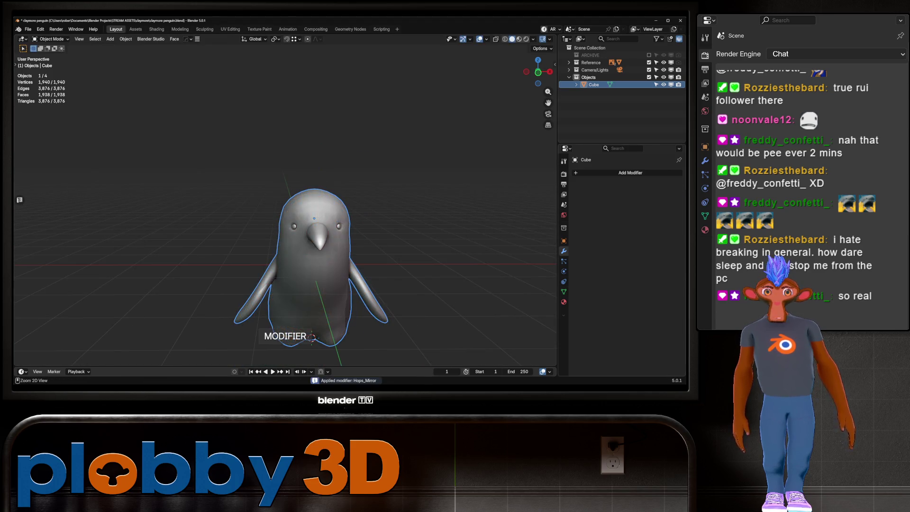
Add a level-1 Subdivision modifier to the penguin with Ctrl+1.
{"action": "key", "text": "ctrl+1"}
{"action": "middle_click_drag", "start_coordinate": [303, 227], "coordinate": [175, 227]}
{"action": "scroll", "coordinate": [303, 189], "scroll_direction": "up", "scroll_amount": 5}
{"action": "scroll", "coordinate": [303, 190], "scroll_direction": "up", "scroll_amount": 5}
In Edit Mode, select the beak's lip edge loops and the other mouth edge loop.
{"action": "key", "text": "Tab"}
{"action": "left_click", "coordinate": [450, 198], "text": "alt"}
{"action": "middle_click_drag", "start_coordinate": [284, 213], "coordinate": [213, 213]}
{"action": "middle_click_drag", "start_coordinate": [285, 189], "coordinate": [268, 284]}
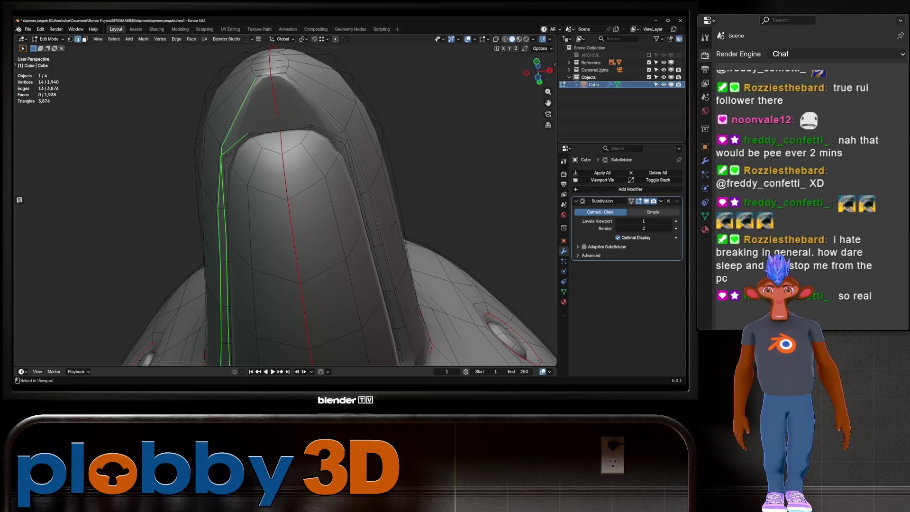
{"action": "left_click", "coordinate": [353, 199], "text": "alt+shift"}
{"action": "middle_click_drag", "start_coordinate": [285, 213], "coordinate": [284, 277]}
{"action": "mouse_move", "coordinate": [340, 274]}
{"action": "middle_mouse_down"}
{"action": "mouse_move", "coordinate": [348, 356]}
{"action": "mouse_move", "coordinate": [365, 150]}
{"action": "middle_mouse_up"}
{"action": "scroll", "coordinate": [348, 356], "scroll_direction": "up", "scroll_amount": 3}
{"action": "left_click", "coordinate": [259, 148], "text": "alt"}
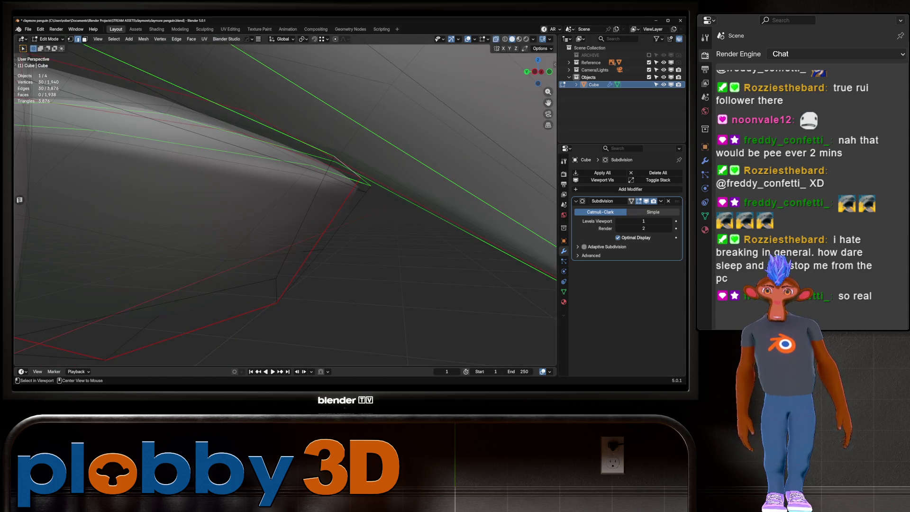
{"action": "scroll", "coordinate": [303, 204], "scroll_direction": "down", "scroll_amount": 8}
{"action": "mouse_move", "coordinate": [304, 204]}
{"action": "middle_mouse_down"}
{"action": "mouse_move", "coordinate": [332, 204]}
{"action": "mouse_move", "coordinate": [332, 176]}
{"action": "mouse_move", "coordinate": [274, 176]}
{"action": "middle_mouse_up"}
Crease the selected beak mouth edges fully to 1.0 and return to Object Mode.
{"action": "key", "text": "shift+e"}
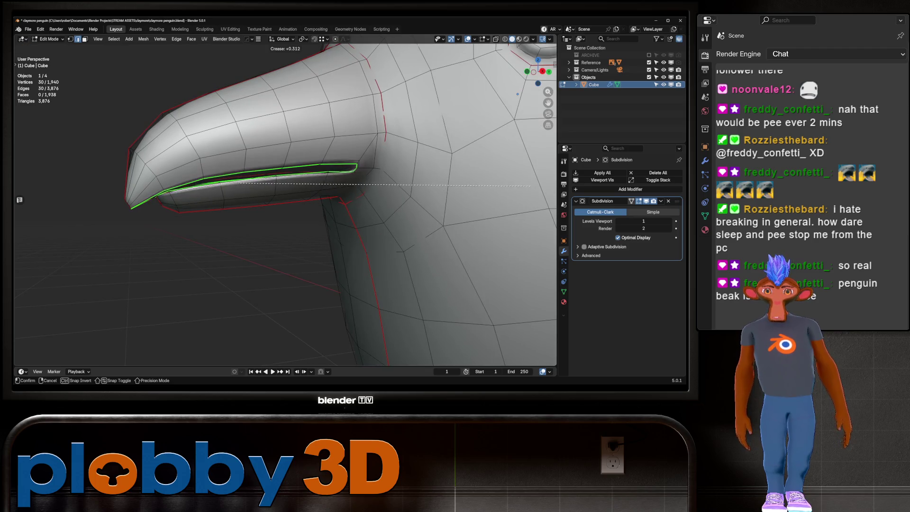
{"action": "left_click", "coordinate": [274, 177]}
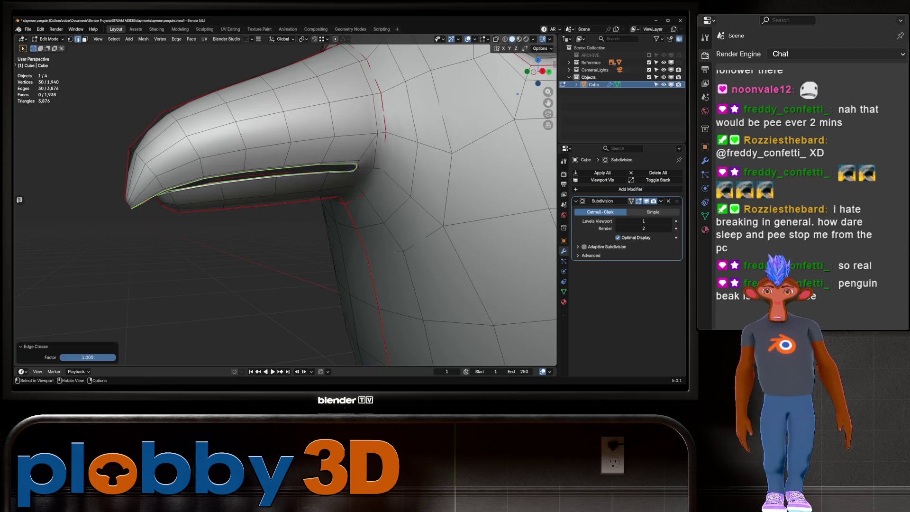
{"action": "key", "text": "Tab"}
{"action": "scroll", "coordinate": [285, 204], "scroll_direction": "down", "scroll_amount": 5}
{"action": "middle_click_drag", "start_coordinate": [284, 203], "coordinate": [303, 204]}
{"action": "scroll", "coordinate": [284, 203], "scroll_direction": "down", "scroll_amount": 4}
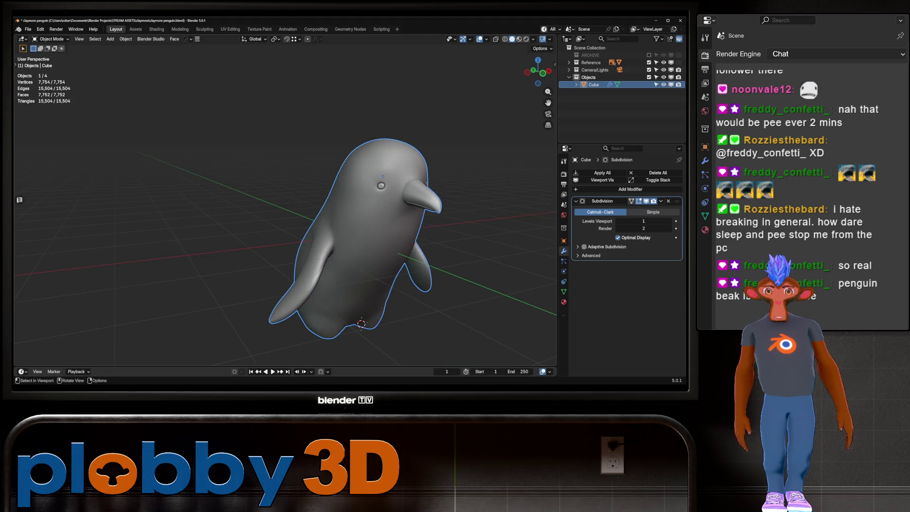
Toggle between Edit and Object Mode to inspect the creased beak from the front.
{"action": "mouse_move", "coordinate": [284, 203]}
{"action": "middle_mouse_down"}
{"action": "mouse_move", "coordinate": [331, 189]}
{"action": "mouse_move", "coordinate": [284, 180]}
{"action": "mouse_move", "coordinate": [206, 191]}
{"action": "mouse_move", "coordinate": [440, 187]}
{"action": "middle_mouse_up"}
{"action": "scroll", "coordinate": [332, 189], "scroll_direction": "up", "scroll_amount": 4}
{"action": "key", "text": "Tab"}
{"action": "scroll", "coordinate": [284, 180], "scroll_direction": "up", "scroll_amount": 3}
{"action": "key", "text": "Tab"}
{"action": "scroll", "coordinate": [379, 188], "scroll_direction": "up", "scroll_amount": 3}
{"action": "key", "text": "Tab"}
Select the edge loop at the beak base and give it a slight crease.
{"action": "left_click", "coordinate": [352, 222], "text": "alt"}
{"action": "left_click", "coordinate": [342, 258], "text": "alt+shift"}
{"action": "key", "text": "shift+e"}
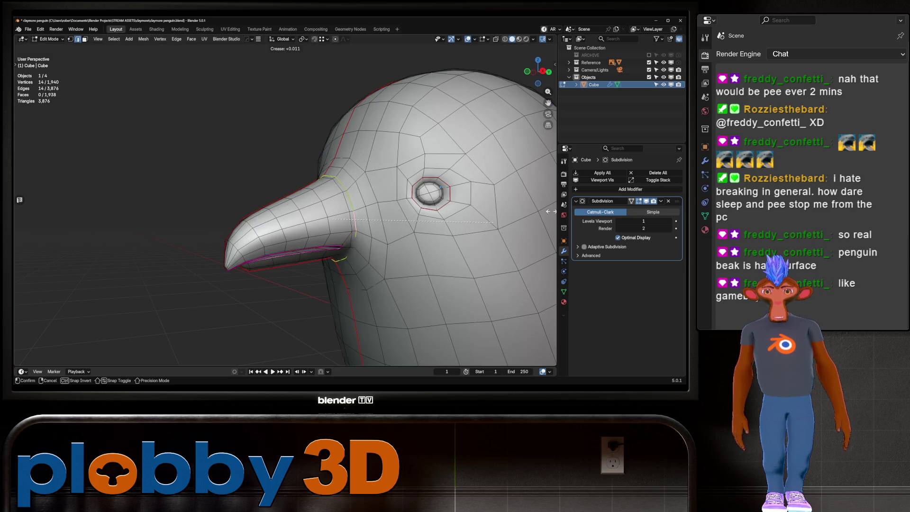
{"action": "left_click", "coordinate": [71, 198]}
{"action": "key", "text": "Tab"}
{"action": "scroll", "coordinate": [71, 198], "scroll_direction": "down", "scroll_amount": 3}
{"action": "mouse_move", "coordinate": [71, 198]}
{"action": "middle_mouse_down"}
{"action": "mouse_move", "coordinate": [346, 214]}
{"action": "mouse_move", "coordinate": [237, 223]}
{"action": "mouse_move", "coordinate": [213, 237]}
{"action": "middle_mouse_up"}
Check the mesh in Edit Mode once more, then bring up the Deform modifier list.
{"action": "key", "text": "Tab"}
{"action": "scroll", "coordinate": [284, 213], "scroll_direction": "up", "scroll_amount": 3}
{"action": "scroll", "coordinate": [284, 213], "scroll_direction": "down", "scroll_amount": 5}
{"action": "key", "text": "Tab"}
{"action": "scroll", "coordinate": [285, 213], "scroll_direction": "up", "scroll_amount": 3}
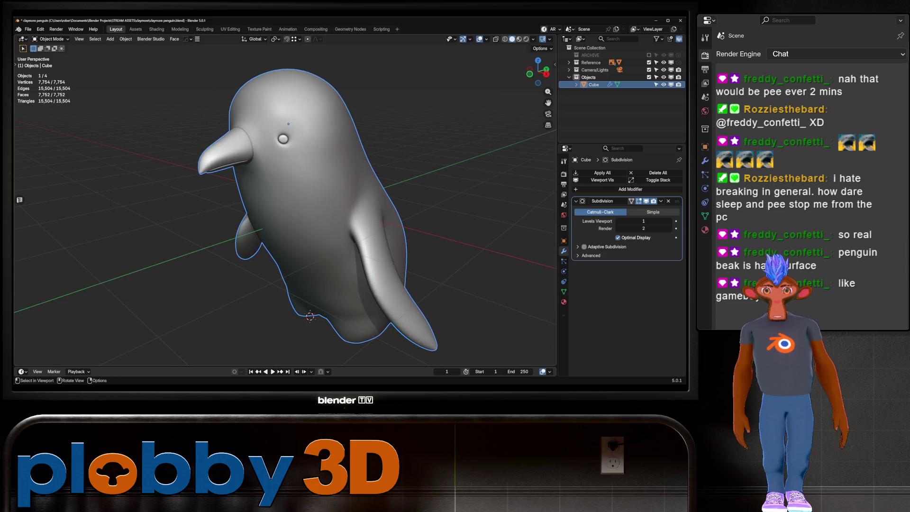
{"action": "key", "text": "shift+a"}
{"action": "mouse_move", "coordinate": [604, 204]}
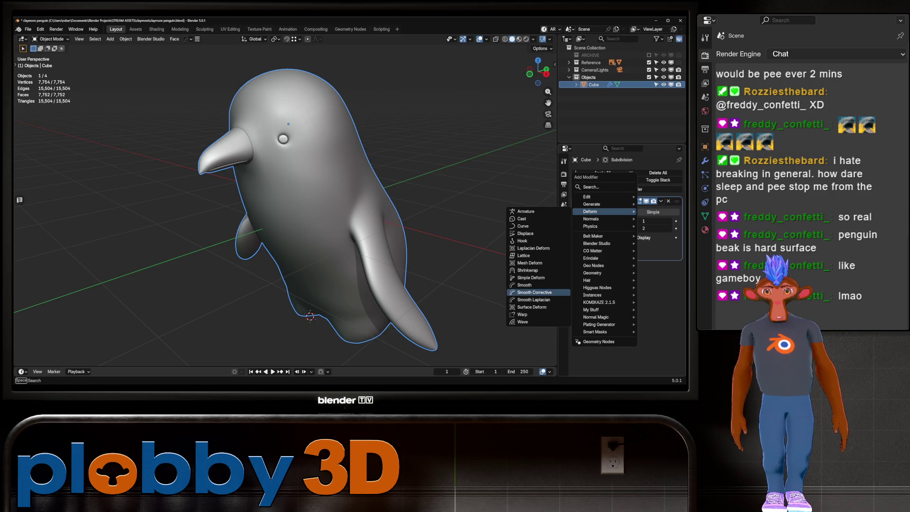
Add a Simple Deform twisting 360° around Z, trying it above and below the subdivision.
{"action": "left_click", "coordinate": [531, 278]}
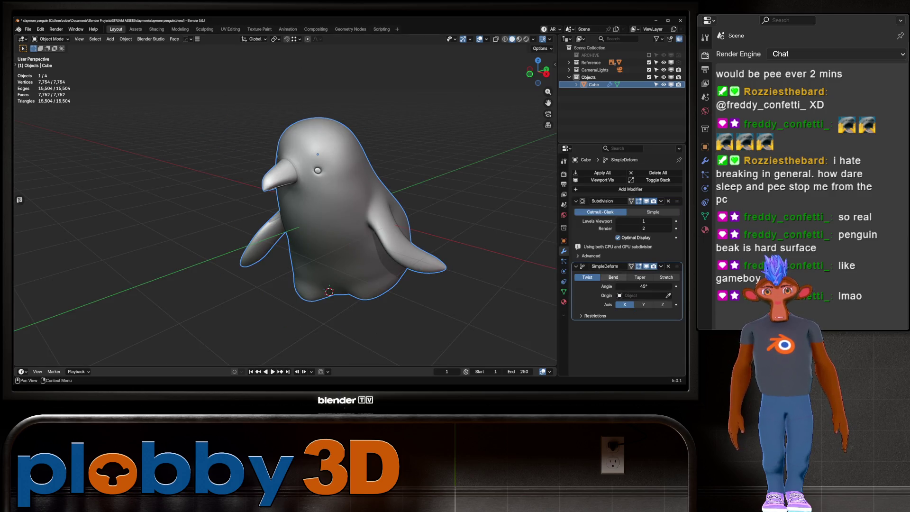
{"action": "left_click", "coordinate": [662, 304]}
{"action": "left_click_drag", "start_coordinate": [644, 277], "coordinate": [687, 277]}
{"action": "mouse_move", "coordinate": [303, 213]}
{"action": "middle_mouse_down"}
{"action": "mouse_move", "coordinate": [331, 213]}
{"action": "mouse_move", "coordinate": [265, 213]}
{"action": "mouse_move", "coordinate": [327, 214]}
{"action": "middle_mouse_up"}
{"action": "mouse_move", "coordinate": [677, 257]}
{"action": "left_mouse_down"}
{"action": "mouse_move", "coordinate": [677, 199]}
{"action": "mouse_move", "coordinate": [677, 265]}
{"action": "left_mouse_up"}
{"action": "middle_click_drag", "start_coordinate": [303, 213], "coordinate": [360, 214]}
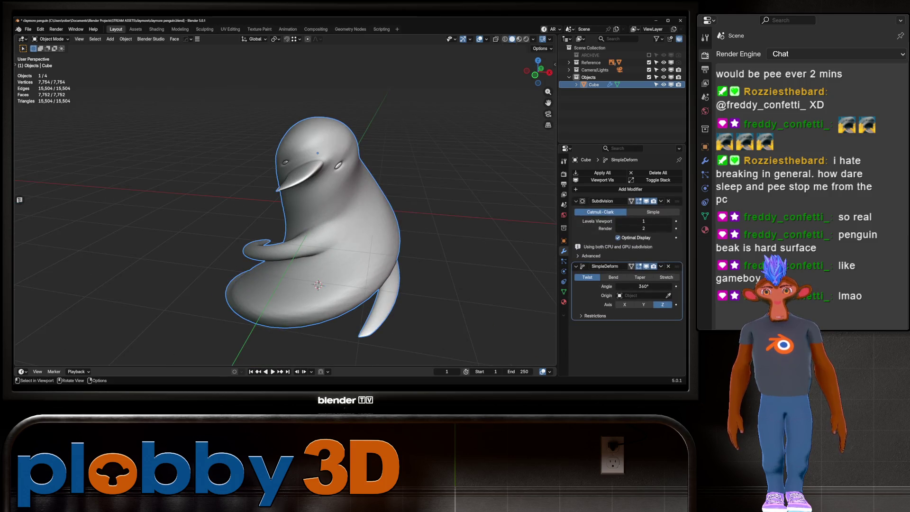
Switch to Bend at 283° on the X axis, unbend toward zero, then delete the modifier.
{"action": "left_click", "coordinate": [613, 276]}
{"action": "mouse_move", "coordinate": [644, 276]}
{"action": "left_mouse_down"}
{"action": "mouse_move", "coordinate": [607, 277]}
{"action": "mouse_move", "coordinate": [634, 277]}
{"action": "left_mouse_up"}
{"action": "left_click", "coordinate": [624, 295]}
{"action": "middle_click_drag", "start_coordinate": [332, 237], "coordinate": [389, 235]}
{"action": "mouse_move", "coordinate": [643, 277]}
{"action": "left_mouse_down"}
{"action": "mouse_move", "coordinate": [369, 277]}
{"action": "mouse_move", "coordinate": [433, 277]}
{"action": "left_mouse_up"}
{"action": "key", "text": "ctrl+x"}
Set the penguin's origin to its geometry from a straight front view.
{"action": "mouse_move", "coordinate": [332, 214]}
{"action": "middle_mouse_down"}
{"action": "mouse_move", "coordinate": [398, 211]}
{"action": "mouse_move", "coordinate": [364, 279]}
{"action": "middle_mouse_up"}
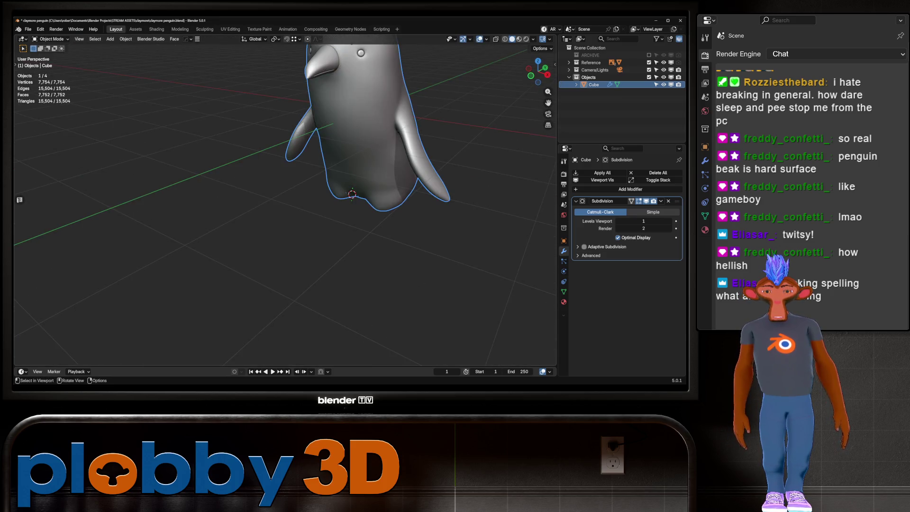
{"action": "key", "text": "KP_1"}
{"action": "scroll", "coordinate": [350, 151], "scroll_direction": "down", "scroll_amount": 3}
{"action": "key", "text": "Tab"}
{"action": "key", "text": "Tab"}
{"action": "right_click", "coordinate": [322, 189]}
{"action": "left_click", "coordinate": [412, 199]}
Add a new Simple Deform twisting around Z, settling the angle at 3°.
{"action": "middle_click_drag", "start_coordinate": [330, 190], "coordinate": [350, 187]}
{"action": "left_click", "coordinate": [611, 189]}
{"action": "mouse_move", "coordinate": [592, 189]}
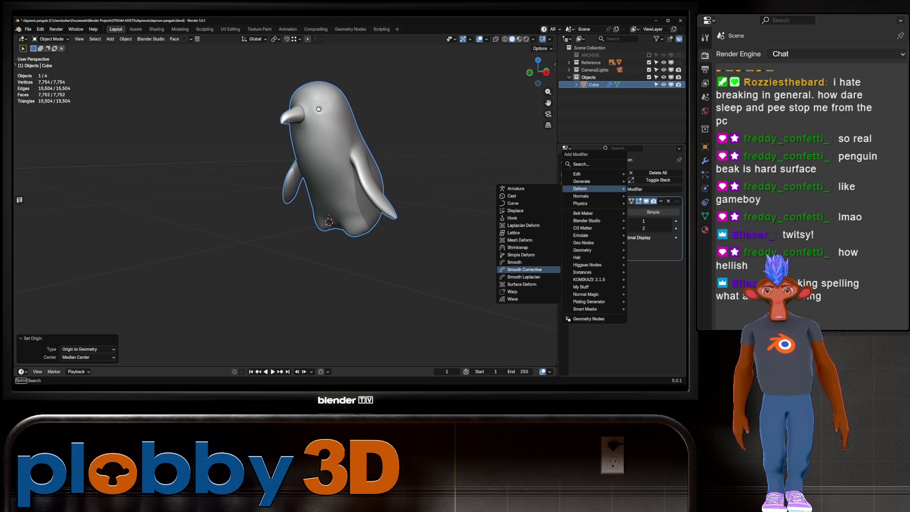
{"action": "left_click", "coordinate": [520, 255]}
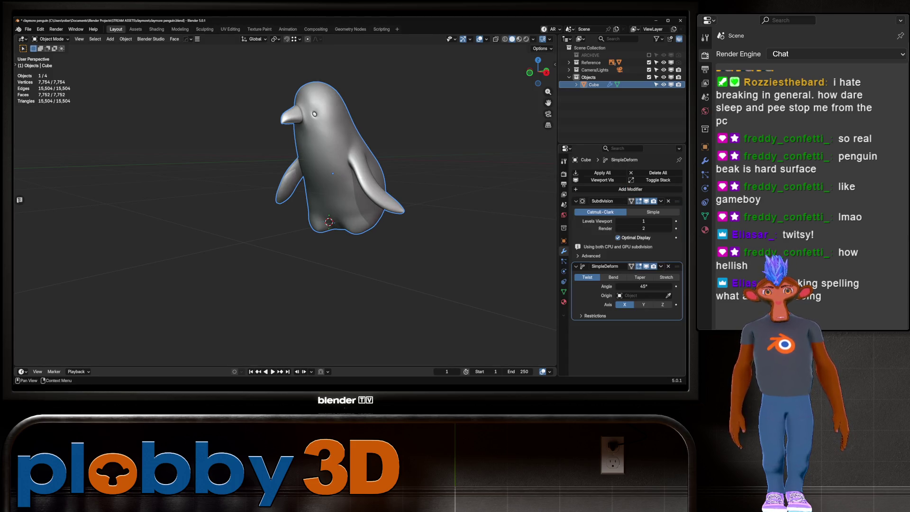
{"action": "left_click", "coordinate": [663, 304]}
{"action": "left_click_drag", "start_coordinate": [643, 277], "coordinate": [691, 277]}
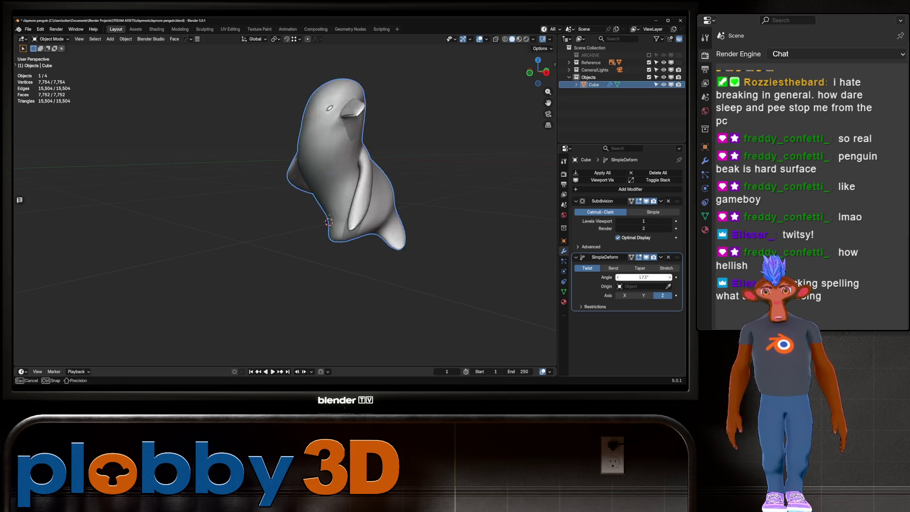
{"action": "mouse_move", "coordinate": [643, 277]}
{"action": "left_mouse_down"}
{"action": "mouse_move", "coordinate": [616, 277]}
{"action": "mouse_move", "coordinate": [650, 277]}
{"action": "left_mouse_up"}
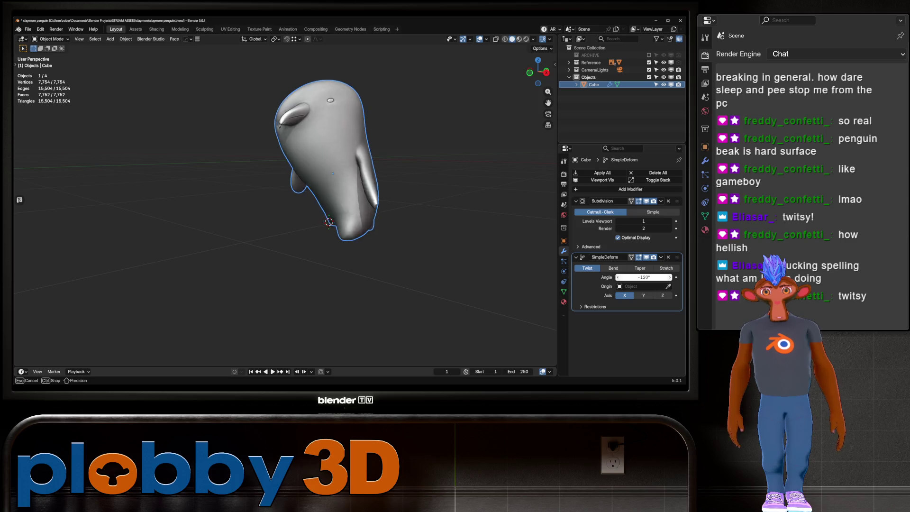
{"action": "left_click_drag", "start_coordinate": [643, 277], "coordinate": [653, 277]}
Switch the deformation to Bend with a -34.2° angle.
{"action": "left_click", "coordinate": [613, 268]}
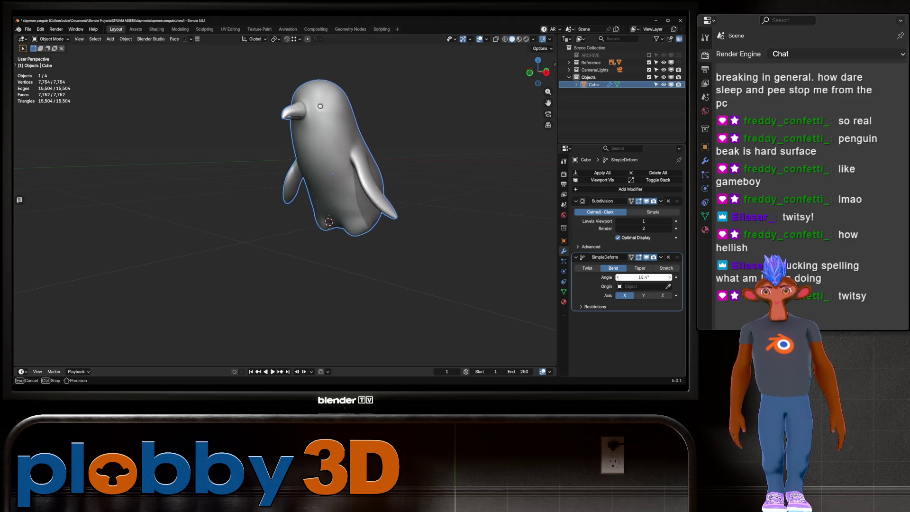
{"action": "left_click_drag", "start_coordinate": [643, 278], "coordinate": [633, 277]}
{"action": "mouse_move", "coordinate": [331, 213]}
{"action": "middle_mouse_down"}
{"action": "mouse_move", "coordinate": [379, 209]}
{"action": "mouse_move", "coordinate": [360, 204]}
{"action": "mouse_move", "coordinate": [331, 222]}
{"action": "middle_mouse_up"}
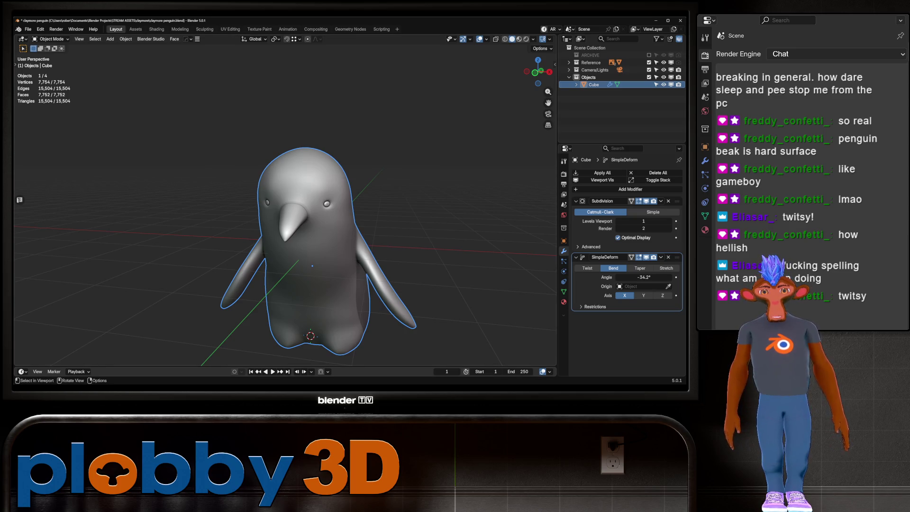
Taper the penguin along Z with a factor around 1.343, then delete the modifier.
{"action": "left_click", "coordinate": [639, 268]}
{"action": "middle_click_drag", "start_coordinate": [332, 214], "coordinate": [332, 203]}
{"action": "left_click", "coordinate": [662, 295]}
{"action": "mouse_move", "coordinate": [644, 277]}
{"action": "left_mouse_down"}
{"action": "mouse_move", "coordinate": [630, 276]}
{"action": "mouse_move", "coordinate": [676, 277]}
{"action": "left_mouse_up"}
{"action": "mouse_move", "coordinate": [332, 213]}
{"action": "middle_mouse_down"}
{"action": "mouse_move", "coordinate": [280, 216]}
{"action": "mouse_move", "coordinate": [365, 214]}
{"action": "middle_mouse_up"}
{"action": "key", "text": "ctrl+x"}
{"action": "scroll", "coordinate": [343, 251], "scroll_direction": "up", "scroll_amount": 3}
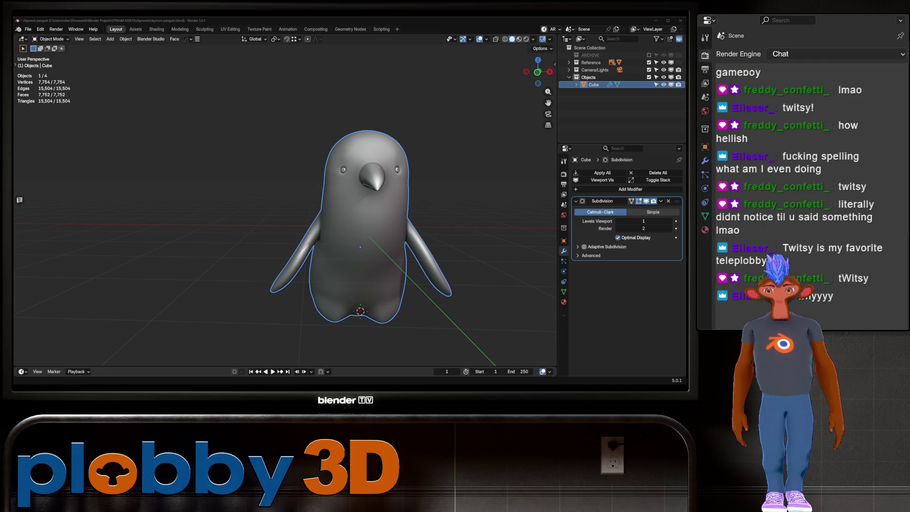
{"action": "mouse_move", "coordinate": [379, 237]}
{"action": "middle_mouse_down"}
{"action": "mouse_move", "coordinate": [332, 239]}
{"action": "mouse_move", "coordinate": [427, 244]}
{"action": "mouse_move", "coordinate": [540, 270]}
{"action": "middle_mouse_up"}
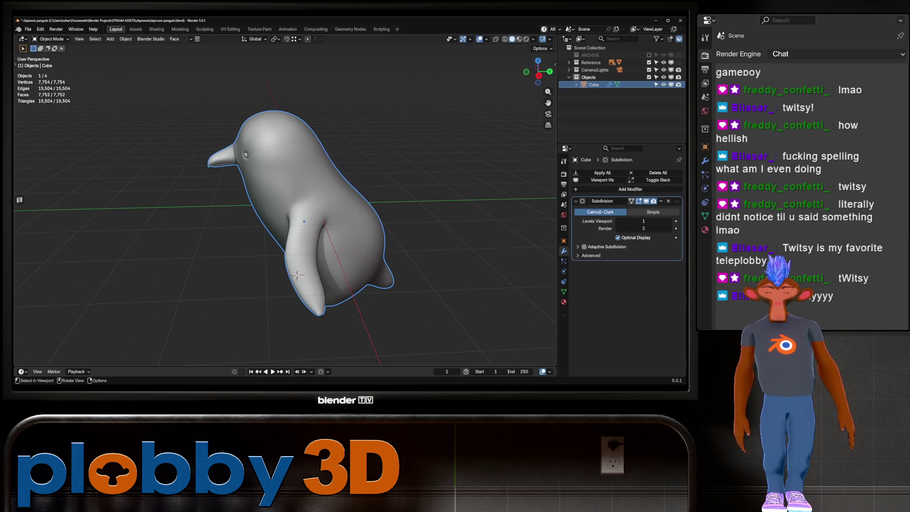
In face select mode, select a region of faces on the penguin's body around the eye.
{"action": "key", "text": "KP_3"}
{"action": "middle_click_drag", "start_coordinate": [284, 203], "coordinate": [331, 189]}
{"action": "scroll", "coordinate": [284, 204], "scroll_direction": "up", "scroll_amount": 8}
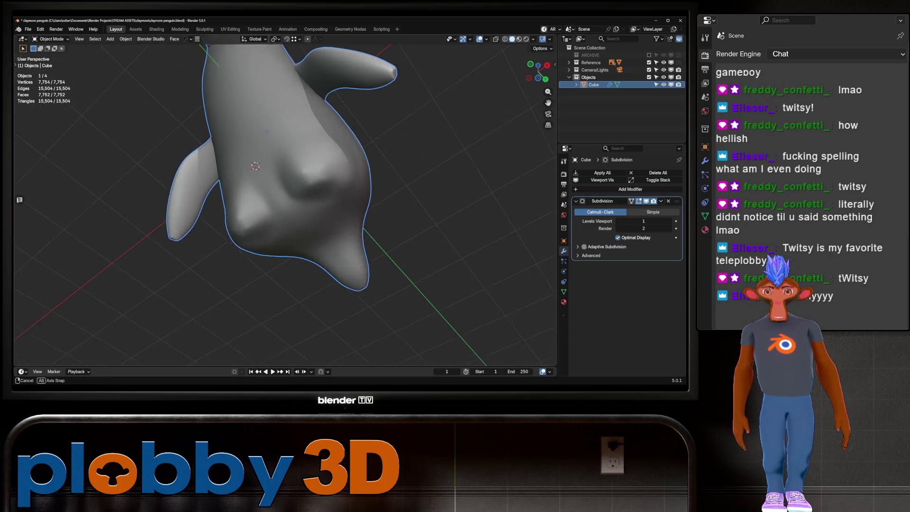
{"action": "key", "text": "Tab"}
{"action": "key", "text": "3"}
{"action": "left_click", "coordinate": [303, 98]}
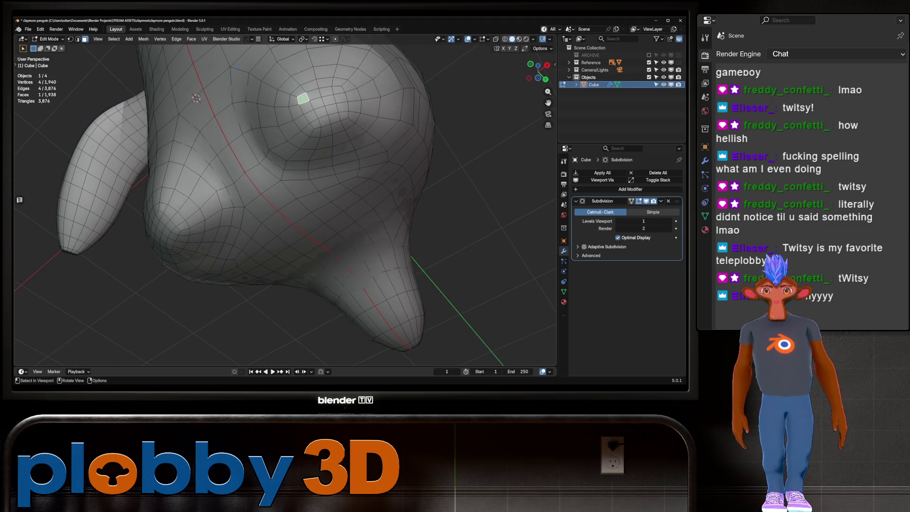
{"action": "left_click", "coordinate": [343, 115], "text": "ctrl+shift"}
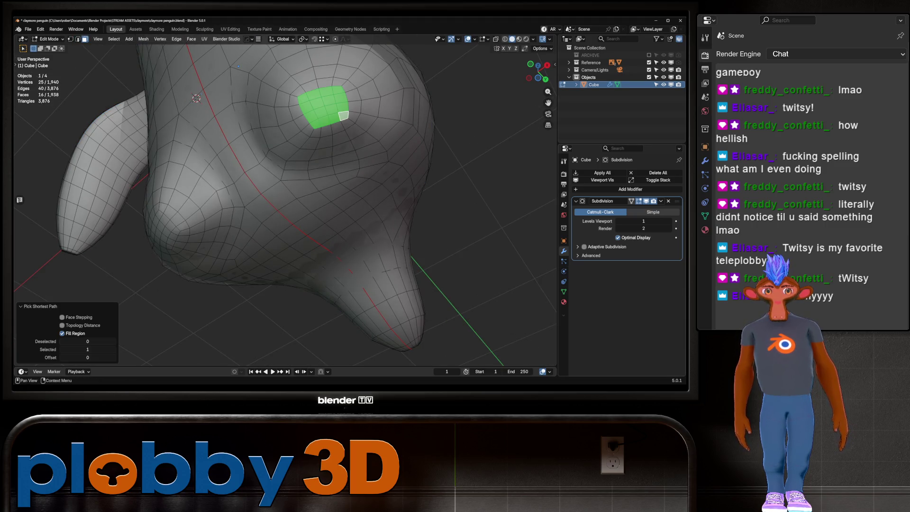
Delete the Subdivision modifier, apply Shade Flat, and go back to editing the eye faces.
{"action": "key", "text": "ctrl+x"}
{"action": "key", "text": "Tab"}
{"action": "right_click", "coordinate": [341, 148]}
{"action": "left_click", "coordinate": [343, 163]}
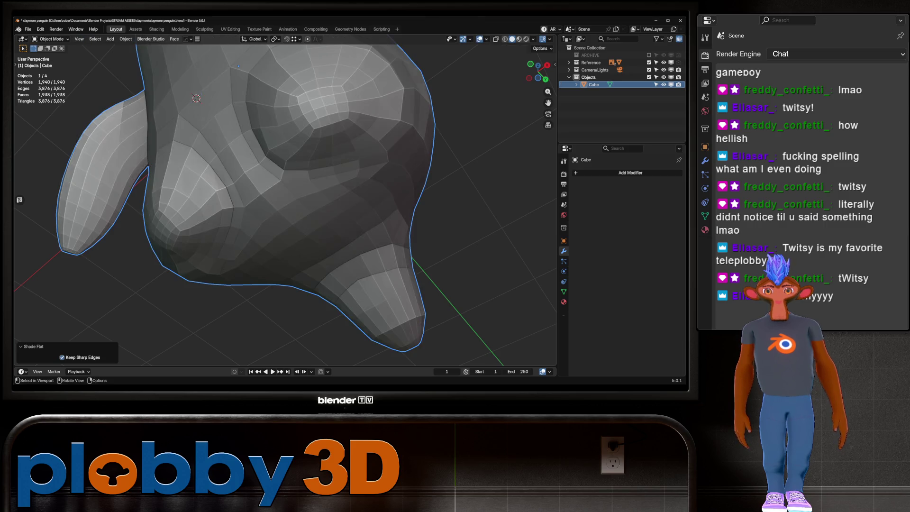
{"action": "scroll", "coordinate": [284, 199], "scroll_direction": "down", "scroll_amount": 5}
{"action": "mouse_move", "coordinate": [284, 199]}
{"action": "middle_mouse_down"}
{"action": "mouse_move", "coordinate": [360, 208]}
{"action": "mouse_move", "coordinate": [284, 208]}
{"action": "mouse_move", "coordinate": [308, 209]}
{"action": "middle_mouse_up"}
{"action": "key", "text": "Tab"}
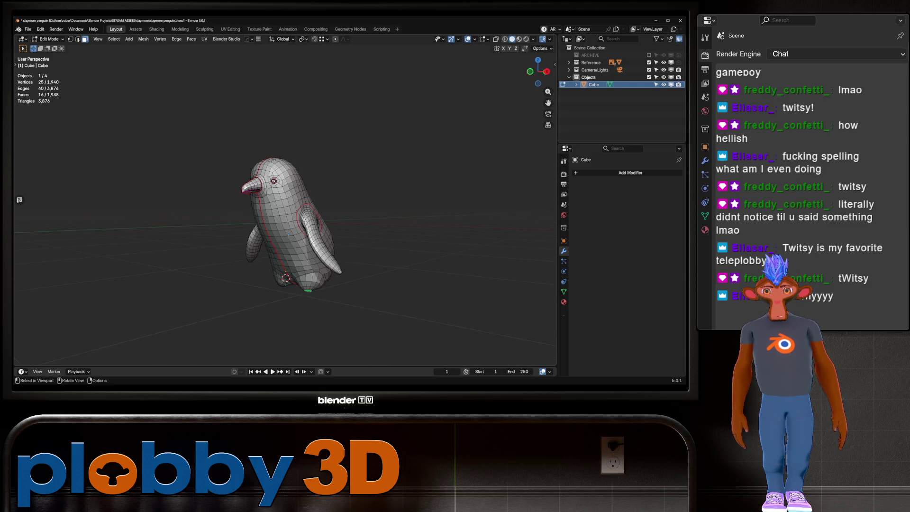
{"action": "key", "text": "KP_Decimal"}
{"action": "scroll", "coordinate": [284, 199], "scroll_direction": "up", "scroll_amount": 3}
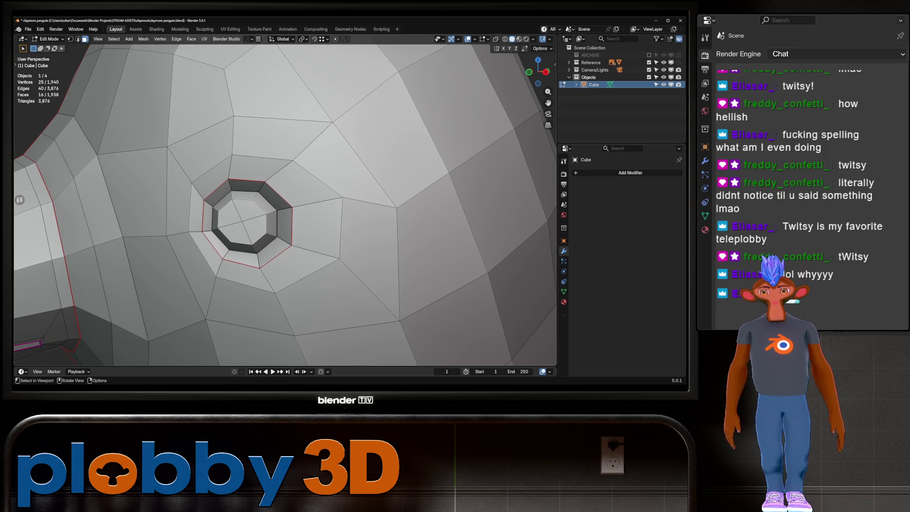
Select the edge loops around both eye holes and mark them as seams.
{"action": "key", "text": "2"}
{"action": "left_click", "coordinate": [284, 208], "text": "alt"}
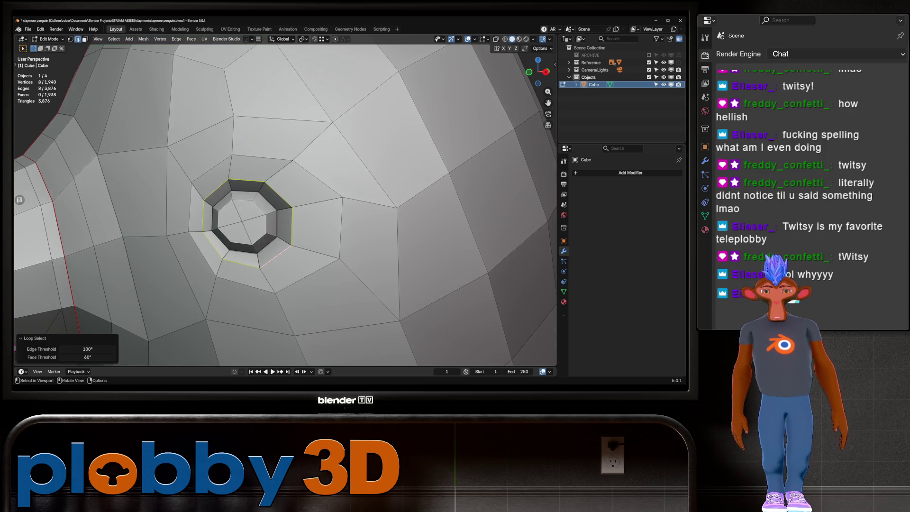
{"action": "scroll", "coordinate": [284, 208], "scroll_direction": "down", "scroll_amount": 4}
{"action": "middle_click_drag", "start_coordinate": [284, 208], "coordinate": [308, 203]}
{"action": "left_click", "coordinate": [320, 226], "text": "alt+shift"}
{"action": "middle_click_drag", "start_coordinate": [320, 225], "coordinate": [356, 367]}
{"action": "key", "text": "u"}
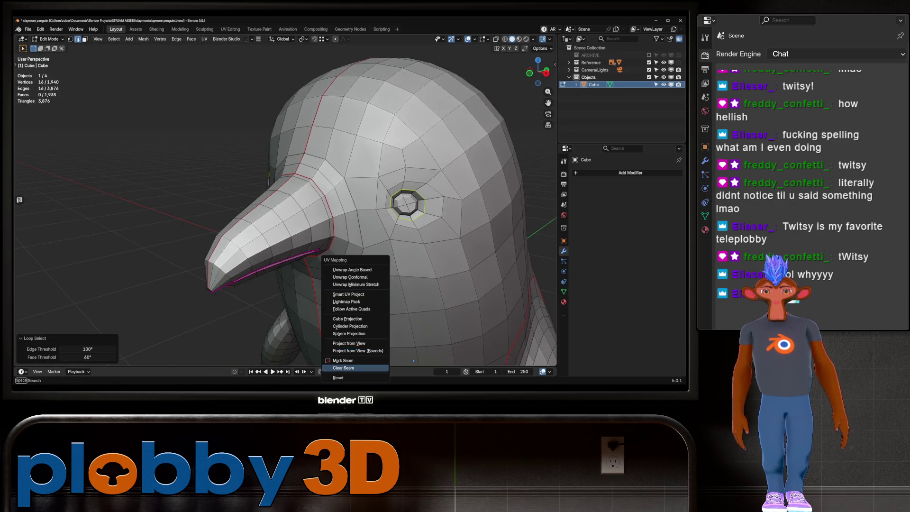
{"action": "left_click", "coordinate": [343, 368]}
{"action": "scroll", "coordinate": [332, 214], "scroll_direction": "down", "scroll_amount": 5}
{"action": "mouse_move", "coordinate": [356, 284]}
{"action": "middle_mouse_down"}
{"action": "mouse_move", "coordinate": [308, 265]}
{"action": "mouse_move", "coordinate": [336, 266]}
{"action": "middle_mouse_up"}
{"action": "key", "text": "Tab"}
{"action": "middle_click_drag", "start_coordinate": [308, 213], "coordinate": [261, 208]}
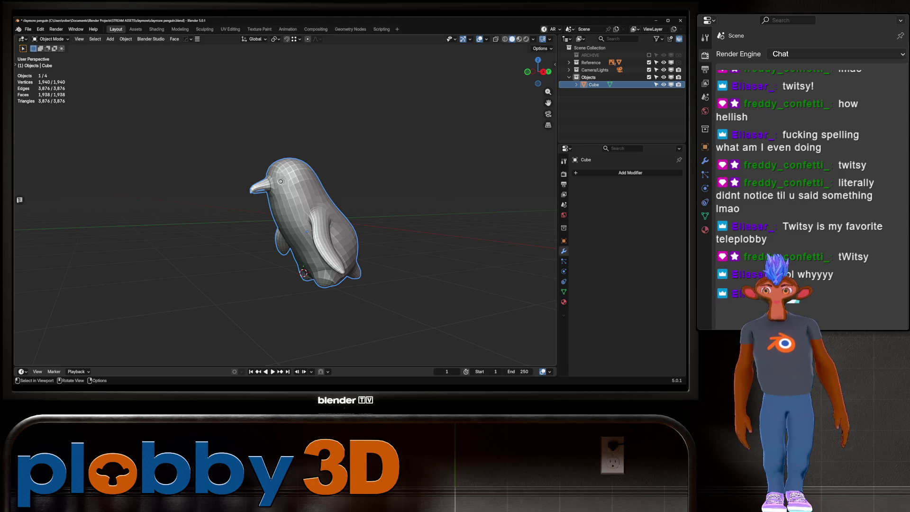
Mark seams on the inner ring and surrounding edge loops of the eye hole.
{"action": "key", "text": "Tab"}
{"action": "scroll", "coordinate": [275, 180], "scroll_direction": "up", "scroll_amount": 12}
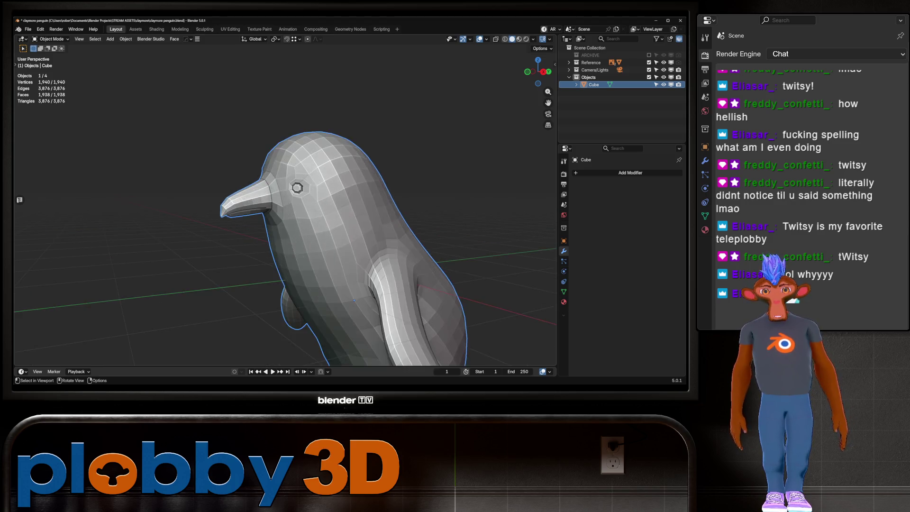
{"action": "scroll", "coordinate": [331, 156], "scroll_direction": "up", "scroll_amount": 4}
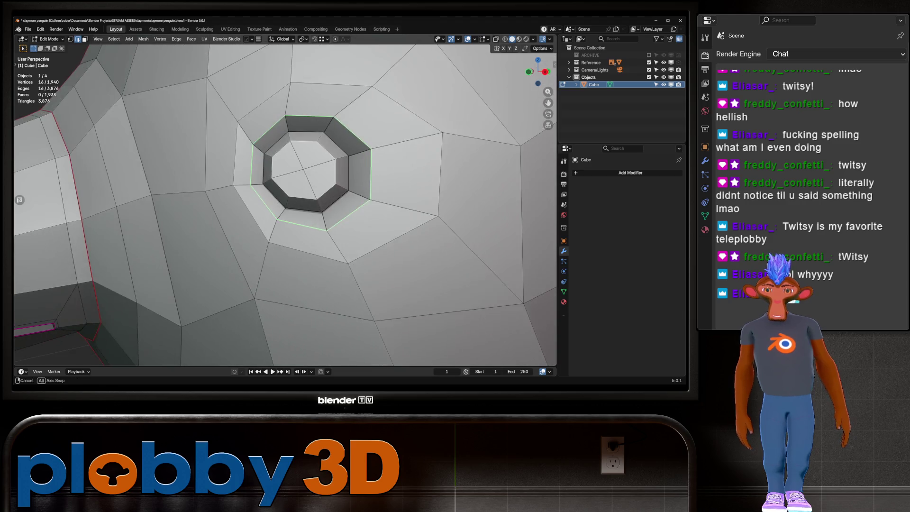
{"action": "scroll", "coordinate": [323, 156], "scroll_direction": "down", "scroll_amount": 3}
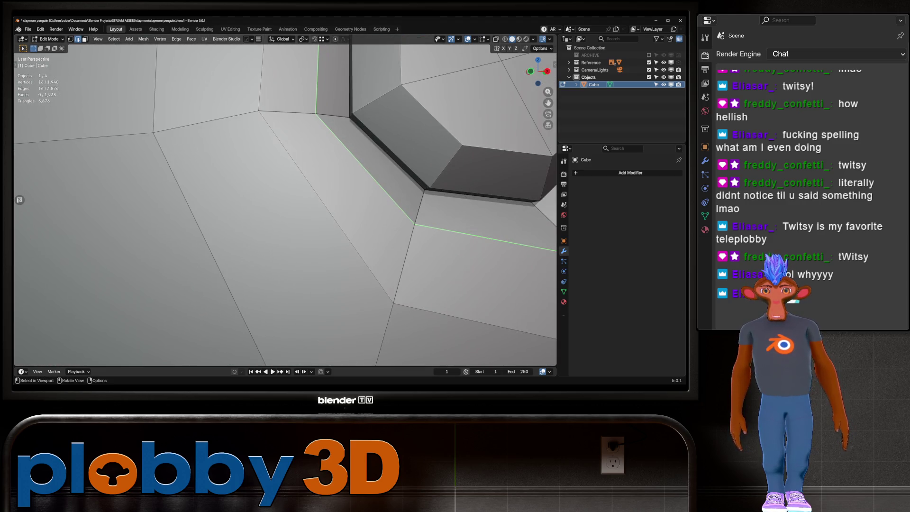
{"action": "left_click", "coordinate": [412, 180], "text": "alt"}
{"action": "scroll", "coordinate": [385, 138], "scroll_direction": "down", "scroll_amount": 5}
{"action": "mouse_move", "coordinate": [285, 203]}
{"action": "middle_mouse_down"}
{"action": "mouse_move", "coordinate": [332, 199]}
{"action": "mouse_move", "coordinate": [303, 190]}
{"action": "middle_mouse_up"}
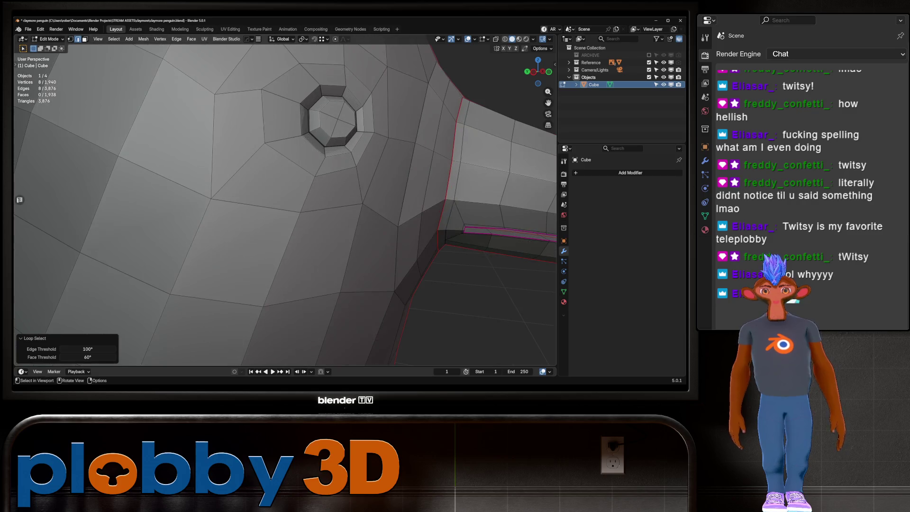
{"action": "scroll", "coordinate": [303, 189], "scroll_direction": "up", "scroll_amount": 5}
{"action": "scroll", "coordinate": [310, 103], "scroll_direction": "up", "scroll_amount": 3}
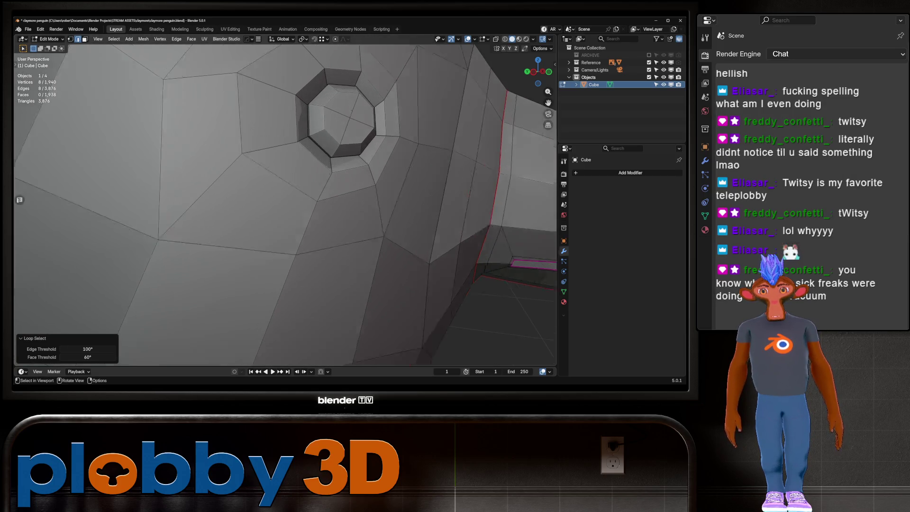
{"action": "left_click", "coordinate": [309, 149], "text": "shift"}
{"action": "left_click", "coordinate": [310, 148], "text": "alt+shift"}
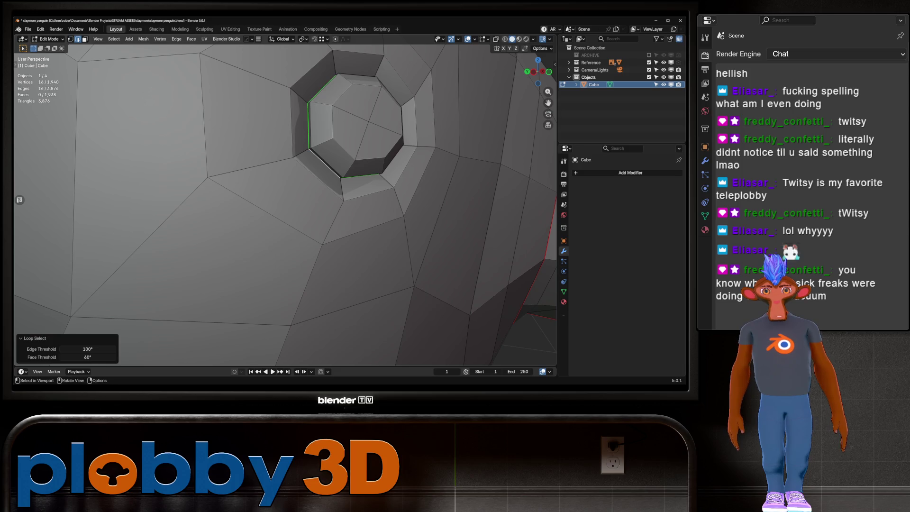
{"action": "key", "text": "u"}
{"action": "left_click", "coordinate": [277, 145]}
Mark a seam along the closed edge loop around the penguin's head.
{"action": "scroll", "coordinate": [284, 190], "scroll_direction": "down", "scroll_amount": 5}
{"action": "mouse_move", "coordinate": [284, 190]}
{"action": "middle_mouse_down"}
{"action": "mouse_move", "coordinate": [360, 199]}
{"action": "mouse_move", "coordinate": [397, 344]}
{"action": "middle_mouse_up"}
{"action": "scroll", "coordinate": [284, 156], "scroll_direction": "up", "scroll_amount": 10}
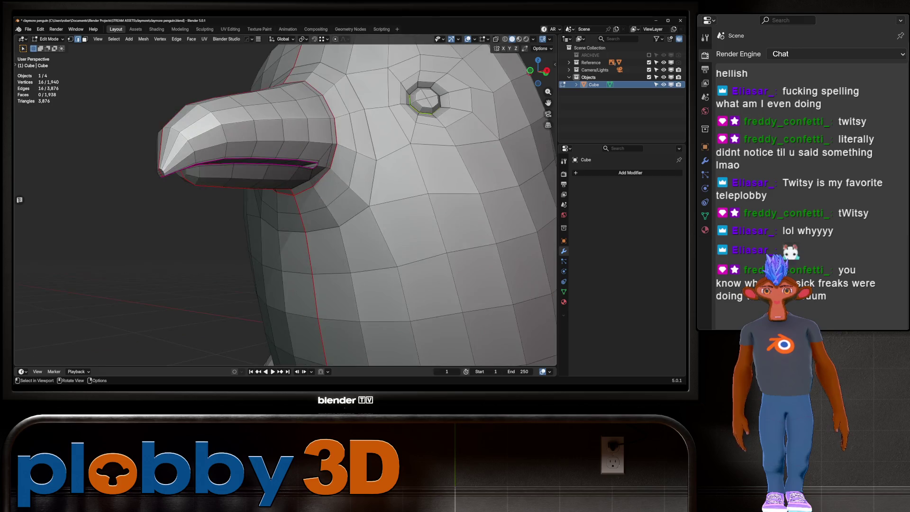
{"action": "scroll", "coordinate": [284, 199], "scroll_direction": "down", "scroll_amount": 6}
{"action": "middle_click_drag", "start_coordinate": [284, 199], "coordinate": [336, 199]}
{"action": "scroll", "coordinate": [285, 199], "scroll_direction": "up", "scroll_amount": 3}
{"action": "scroll", "coordinate": [313, 195], "scroll_direction": "up", "scroll_amount": 3}
{"action": "scroll", "coordinate": [284, 199], "scroll_direction": "down", "scroll_amount": 5}
{"action": "left_click", "coordinate": [247, 209], "text": "ctrl"}
{"action": "left_click", "coordinate": [247, 208], "text": "alt"}
{"action": "mouse_move", "coordinate": [247, 209]}
{"action": "middle_mouse_down"}
{"action": "mouse_move", "coordinate": [257, 344]}
{"action": "mouse_move", "coordinate": [308, 233]}
{"action": "mouse_move", "coordinate": [242, 235]}
{"action": "middle_mouse_up"}
{"action": "key", "text": "u"}
{"action": "left_click", "coordinate": [308, 233]}
Select the beak slit edge loop and grow it to edges with a similar crease.
{"action": "key", "text": "alt+a"}
{"action": "middle_click_drag", "start_coordinate": [231, 298], "coordinate": [284, 247]}
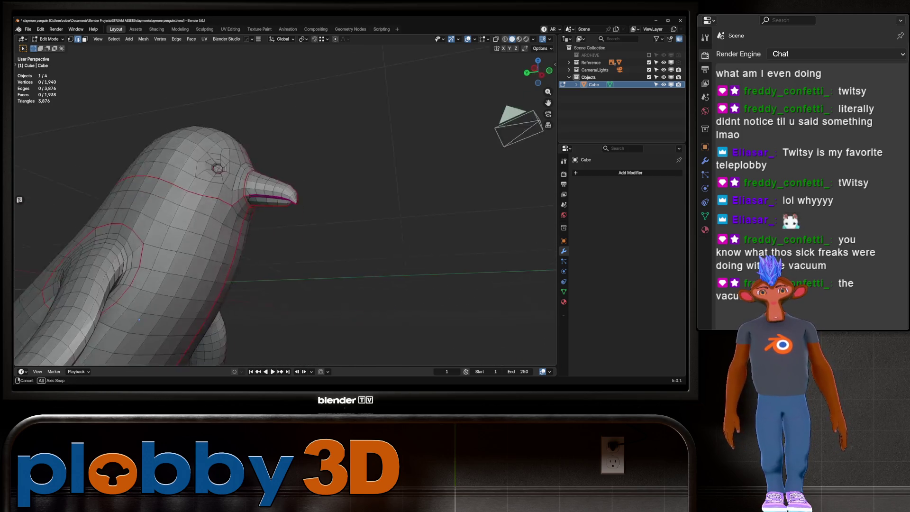
{"action": "scroll", "coordinate": [284, 213], "scroll_direction": "up", "scroll_amount": 3}
{"action": "scroll", "coordinate": [251, 197], "scroll_direction": "up", "scroll_amount": 5}
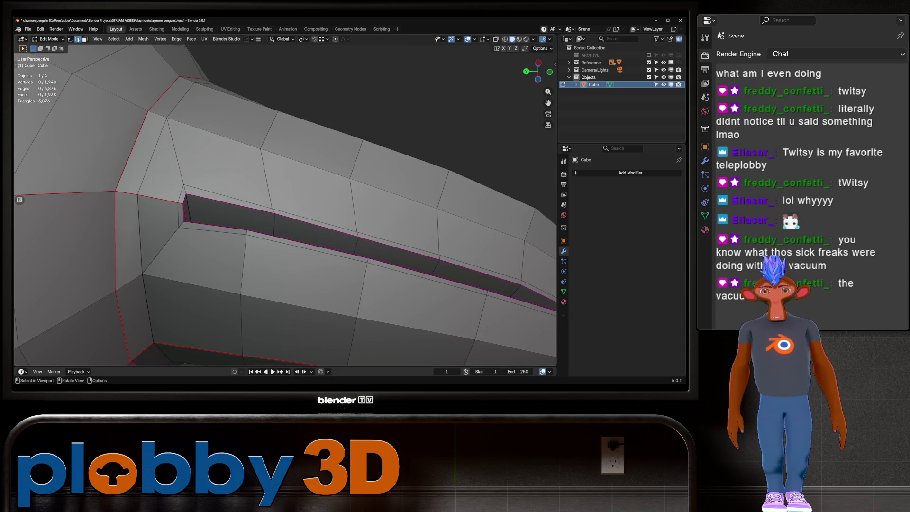
{"action": "left_click", "coordinate": [331, 230], "text": "alt"}
{"action": "scroll", "coordinate": [284, 214], "scroll_direction": "down", "scroll_amount": 5}
{"action": "middle_click_drag", "start_coordinate": [284, 213], "coordinate": [313, 194]}
{"action": "key", "text": "shift+g"}
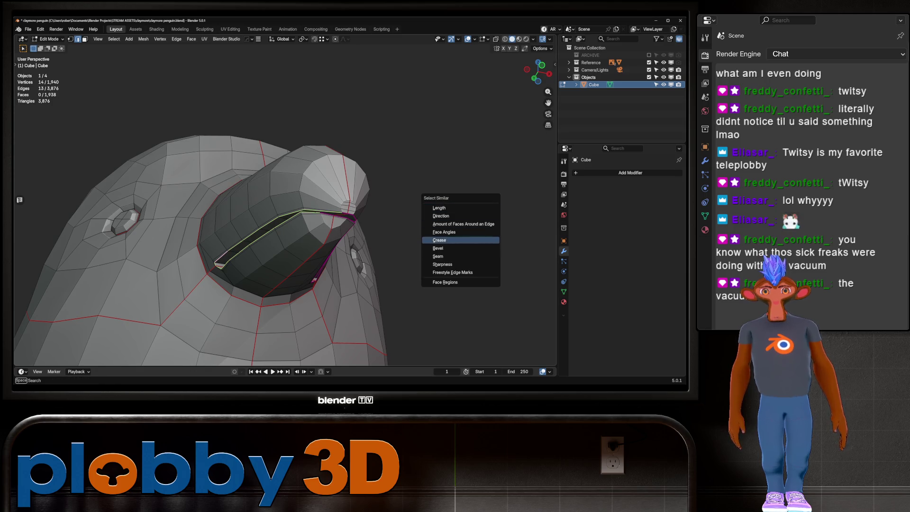
{"action": "left_click", "coordinate": [450, 240]}
{"action": "key", "text": "shift+g"}
{"action": "key", "text": "Escape"}
Clear the selection and start an edge path along the penguin's lower body.
{"action": "key", "text": "alt+a"}
{"action": "middle_click_drag", "start_coordinate": [450, 227], "coordinate": [408, 217]}
{"action": "scroll", "coordinate": [284, 214], "scroll_direction": "down", "scroll_amount": 3}
{"action": "mouse_move", "coordinate": [284, 213]}
{"action": "middle_mouse_down"}
{"action": "mouse_move", "coordinate": [303, 214]}
{"action": "mouse_move", "coordinate": [285, 214]}
{"action": "middle_mouse_up"}
{"action": "scroll", "coordinate": [303, 213], "scroll_direction": "down", "scroll_amount": 2}
{"action": "scroll", "coordinate": [284, 213], "scroll_direction": "up", "scroll_amount": 4}
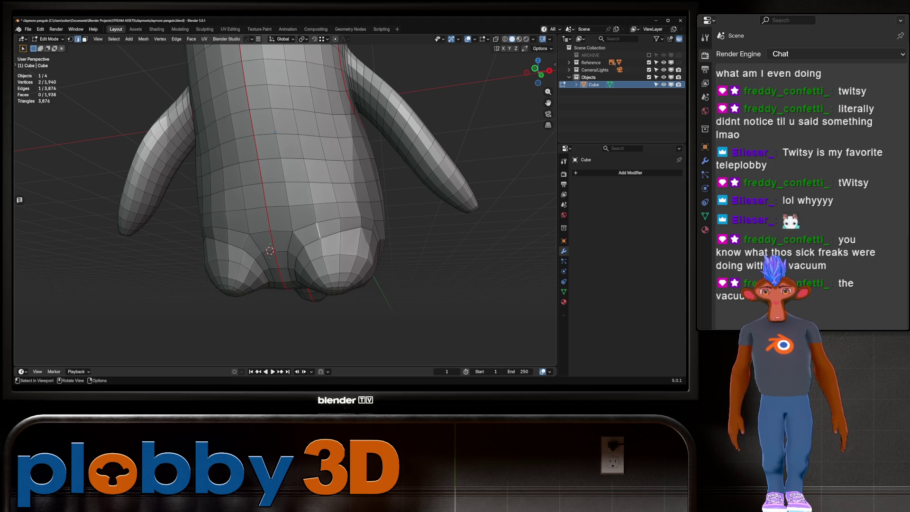
{"action": "left_click", "coordinate": [374, 219], "text": "ctrl"}
{"action": "middle_click_drag", "start_coordinate": [374, 219], "coordinate": [322, 190]}
{"action": "mouse_move", "coordinate": [322, 154]}
{"action": "middle_mouse_down"}
{"action": "mouse_move", "coordinate": [314, 252]}
{"action": "mouse_move", "coordinate": [301, 164]}
{"action": "middle_mouse_up"}
Extend the edge path to the foot, mirror it with Shift+Ctrl+M, and mark both foot loops as seams.
{"action": "left_click", "coordinate": [421, 278], "text": "ctrl"}
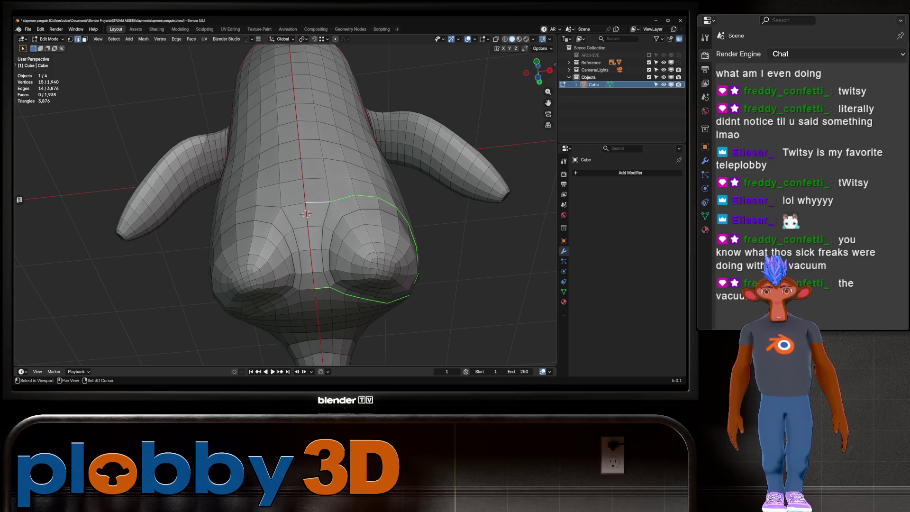
{"action": "key", "text": "ctrl+shift+m"}
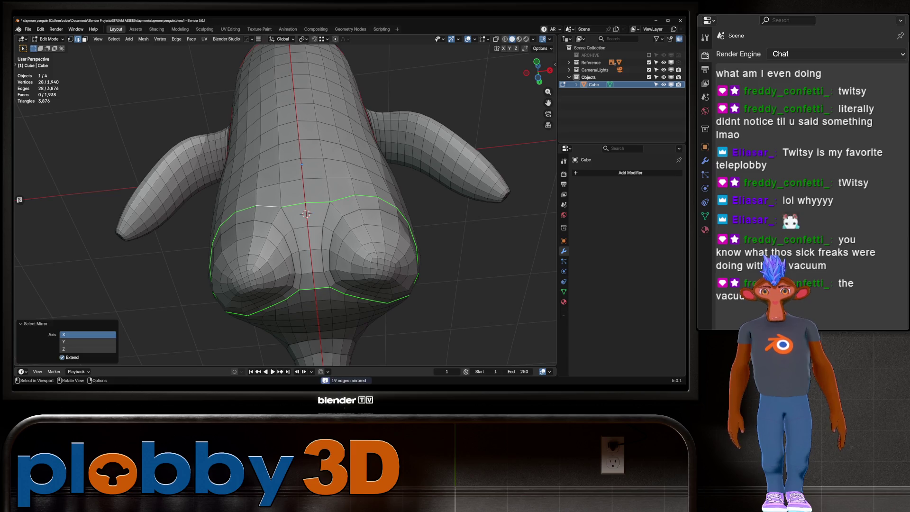
{"action": "mouse_move", "coordinate": [302, 164]}
{"action": "middle_mouse_down"}
{"action": "mouse_move", "coordinate": [267, 183]}
{"action": "mouse_move", "coordinate": [398, 289]}
{"action": "middle_mouse_up"}
{"action": "right_click", "coordinate": [400, 290]}
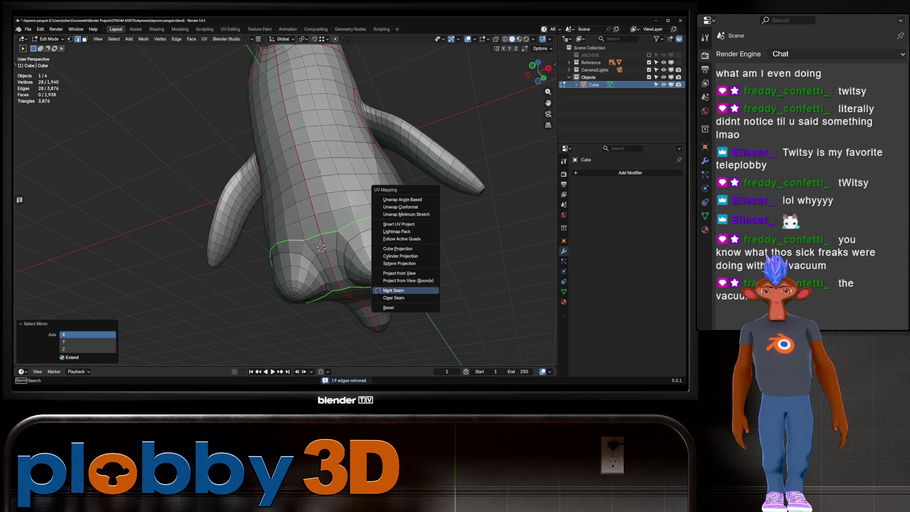
{"action": "left_click", "coordinate": [407, 292]}
Relax a selected edge loop on the underside with LoopTools.
{"action": "middle_click_drag", "start_coordinate": [320, 171], "coordinate": [324, 204]}
{"action": "left_click", "coordinate": [377, 256]}
{"action": "mouse_move", "coordinate": [378, 256]}
{"action": "middle_mouse_down"}
{"action": "mouse_move", "coordinate": [351, 176]}
{"action": "mouse_move", "coordinate": [437, 171]}
{"action": "mouse_move", "coordinate": [403, 227]}
{"action": "middle_mouse_up"}
{"action": "right_click", "coordinate": [403, 227]}
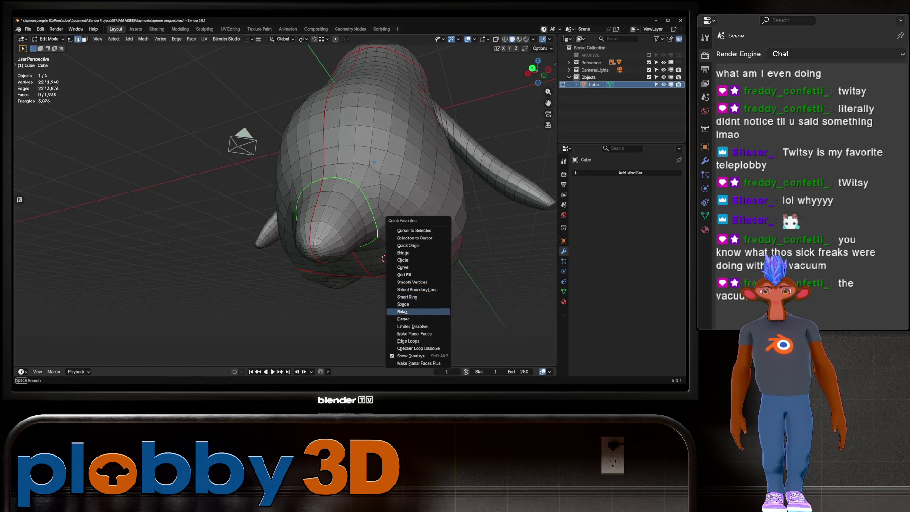
{"action": "left_click", "coordinate": [412, 311]}
{"action": "right_click", "coordinate": [417, 232]}
{"action": "left_click", "coordinate": [417, 232]}
{"action": "mouse_move", "coordinate": [417, 233]}
{"action": "middle_mouse_down"}
{"action": "mouse_move", "coordinate": [379, 190]}
{"action": "mouse_move", "coordinate": [297, 263]}
{"action": "middle_mouse_up"}
{"action": "key", "text": "alt+a"}
Mirror the right flipper's base loop to the left flipper and mark both as seams.
{"action": "left_click", "coordinate": [401, 257], "text": "alt"}
{"action": "mouse_move", "coordinate": [400, 258]}
{"action": "middle_mouse_down"}
{"action": "mouse_move", "coordinate": [299, 161]}
{"action": "mouse_move", "coordinate": [332, 203]}
{"action": "mouse_move", "coordinate": [313, 185]}
{"action": "middle_mouse_up"}
{"action": "key", "text": "ctrl+shift+m"}
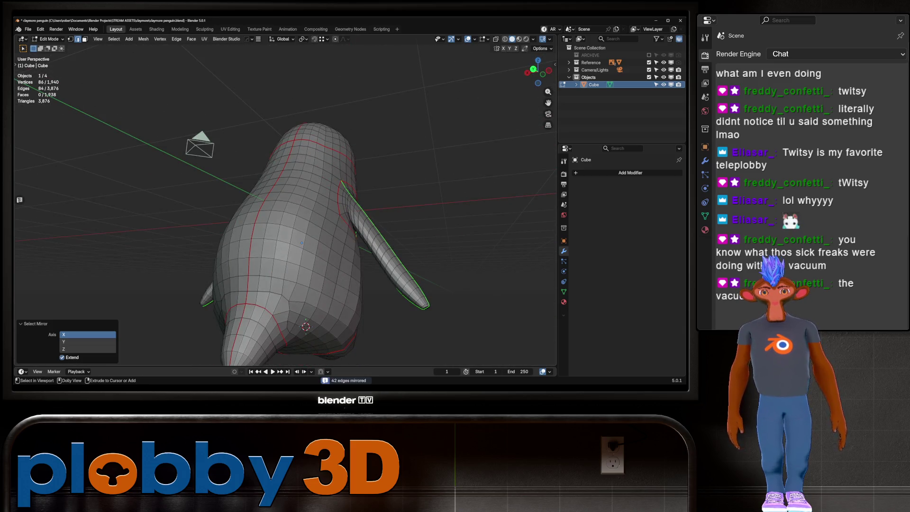
{"action": "middle_click_drag", "start_coordinate": [301, 243], "coordinate": [318, 243]}
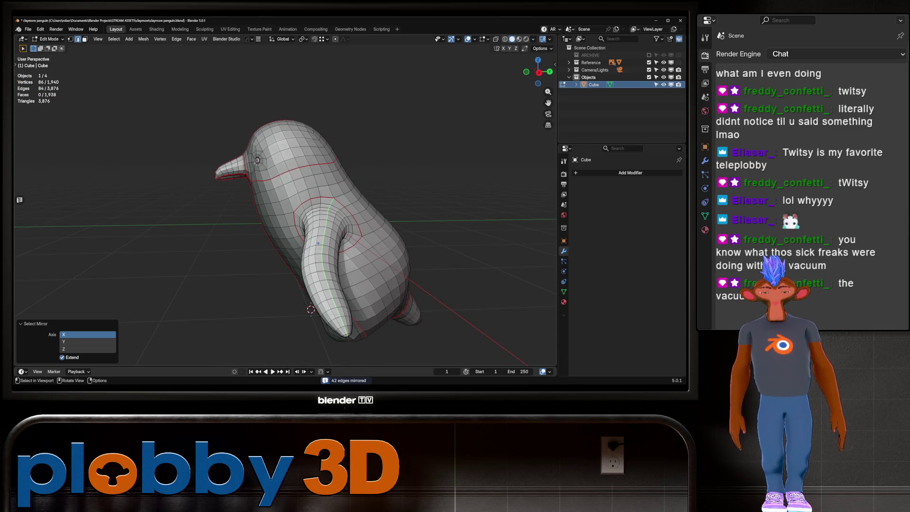
{"action": "key", "text": "ctrl+e"}
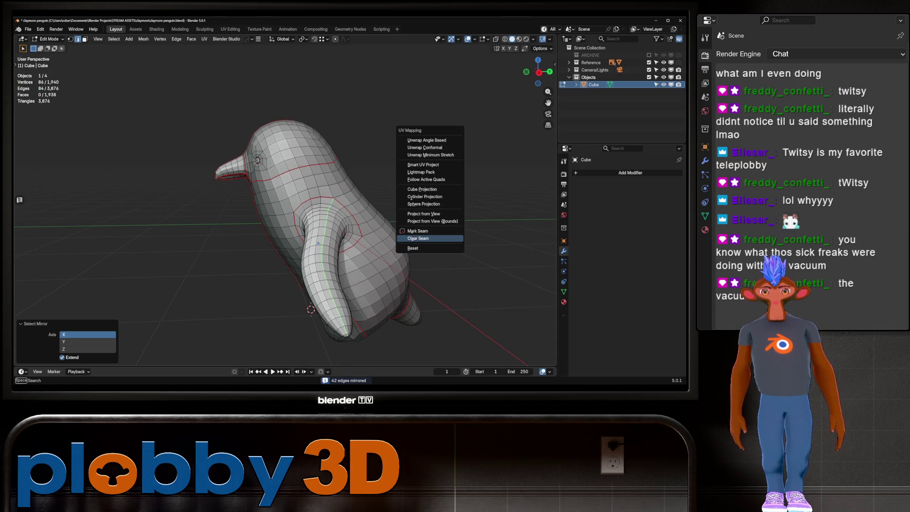
{"action": "left_click", "coordinate": [426, 248]}
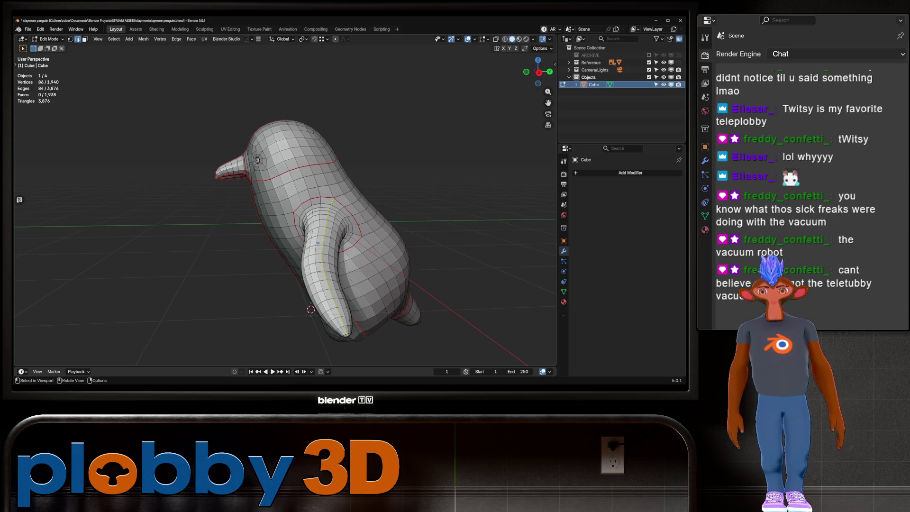
Mark seams on the edge loops around the penguin's waist and chest.
{"action": "mouse_move", "coordinate": [313, 213]}
{"action": "middle_mouse_down"}
{"action": "mouse_move", "coordinate": [333, 208]}
{"action": "mouse_move", "coordinate": [322, 223]}
{"action": "mouse_move", "coordinate": [308, 213]}
{"action": "mouse_move", "coordinate": [289, 228]}
{"action": "mouse_move", "coordinate": [313, 213]}
{"action": "middle_mouse_up"}
{"action": "scroll", "coordinate": [304, 213], "scroll_direction": "up", "scroll_amount": 5}
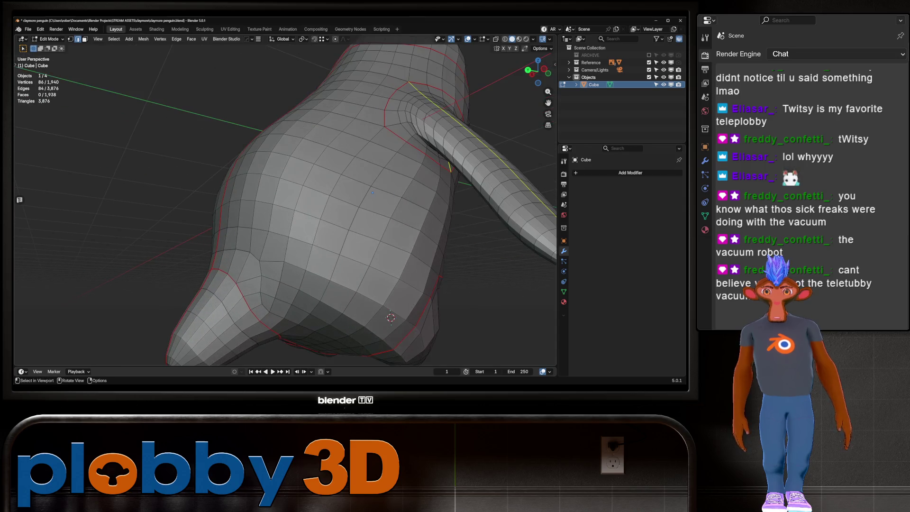
{"action": "scroll", "coordinate": [303, 213], "scroll_direction": "down", "scroll_amount": 5}
{"action": "middle_click_drag", "start_coordinate": [303, 213], "coordinate": [296, 218]}
{"action": "left_click", "coordinate": [270, 253], "text": "alt"}
{"action": "mouse_move", "coordinate": [270, 253]}
{"action": "middle_mouse_down"}
{"action": "mouse_move", "coordinate": [234, 255]}
{"action": "mouse_move", "coordinate": [223, 227]}
{"action": "mouse_move", "coordinate": [293, 220]}
{"action": "mouse_move", "coordinate": [247, 218]}
{"action": "mouse_move", "coordinate": [294, 208]}
{"action": "middle_mouse_up"}
{"action": "left_click", "coordinate": [304, 174], "text": "alt"}
{"action": "left_click", "coordinate": [327, 127], "text": "alt+shift"}
{"action": "mouse_move", "coordinate": [327, 127]}
{"action": "middle_mouse_down"}
{"action": "mouse_move", "coordinate": [284, 180]}
{"action": "mouse_move", "coordinate": [318, 193]}
{"action": "mouse_move", "coordinate": [307, 234]}
{"action": "mouse_move", "coordinate": [295, 216]}
{"action": "mouse_move", "coordinate": [311, 182]}
{"action": "mouse_move", "coordinate": [278, 191]}
{"action": "middle_mouse_up"}
{"action": "right_click", "coordinate": [319, 193]}
{"action": "left_click", "coordinate": [319, 193]}
{"action": "key", "text": "alt+a"}
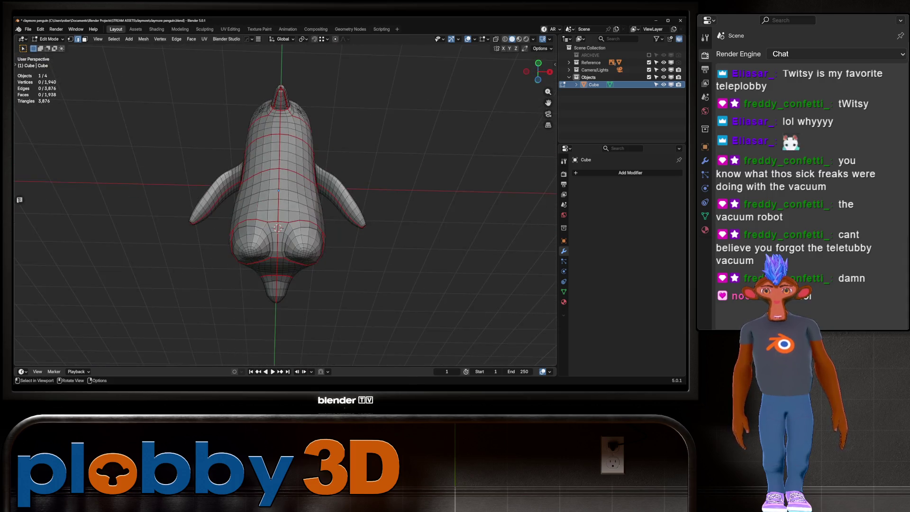
{"action": "scroll", "coordinate": [278, 199], "scroll_direction": "up", "scroll_amount": 2}
Orbit and zoom around the penguin to check the seams from front, side and angled views.
{"action": "right_click", "coordinate": [268, 243]}
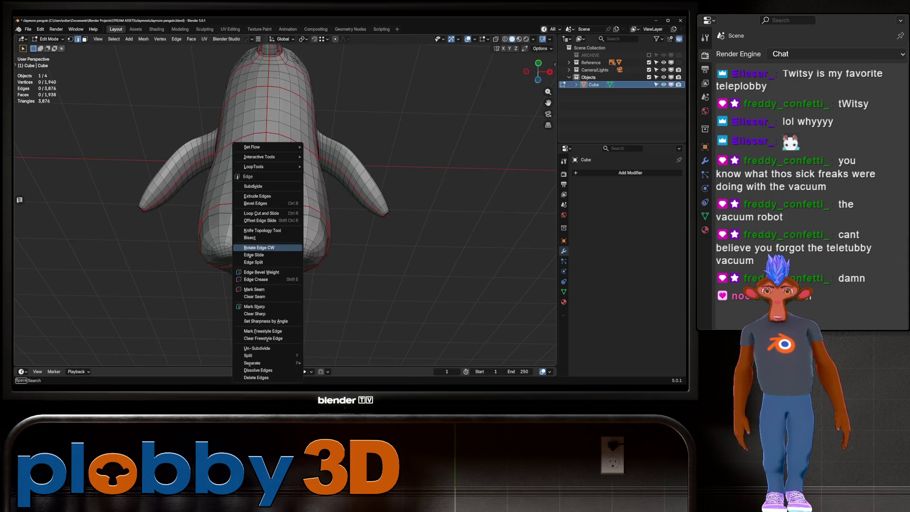
{"action": "mouse_move", "coordinate": [267, 243]}
{"action": "middle_mouse_down"}
{"action": "mouse_move", "coordinate": [275, 204]}
{"action": "mouse_move", "coordinate": [308, 178]}
{"action": "middle_mouse_up"}
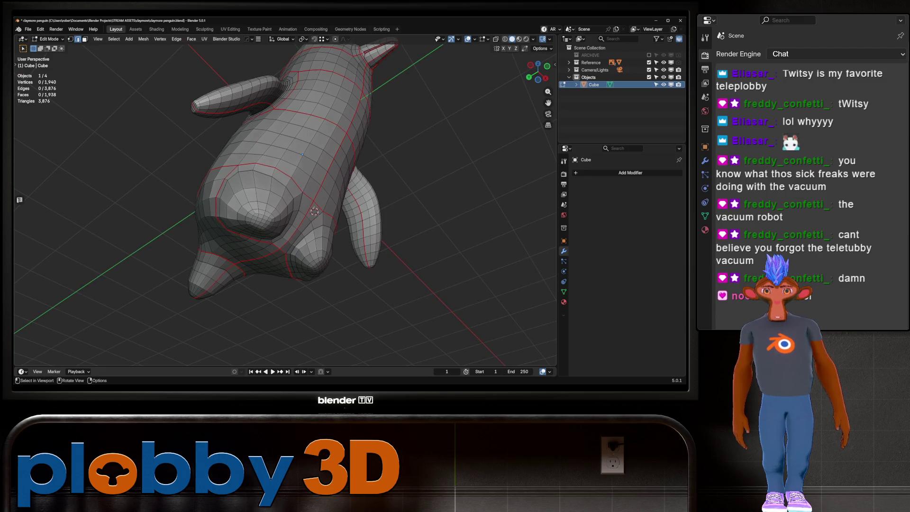
{"action": "scroll", "coordinate": [284, 199], "scroll_direction": "down", "scroll_amount": 3}
{"action": "middle_click_drag", "start_coordinate": [285, 199], "coordinate": [304, 190]}
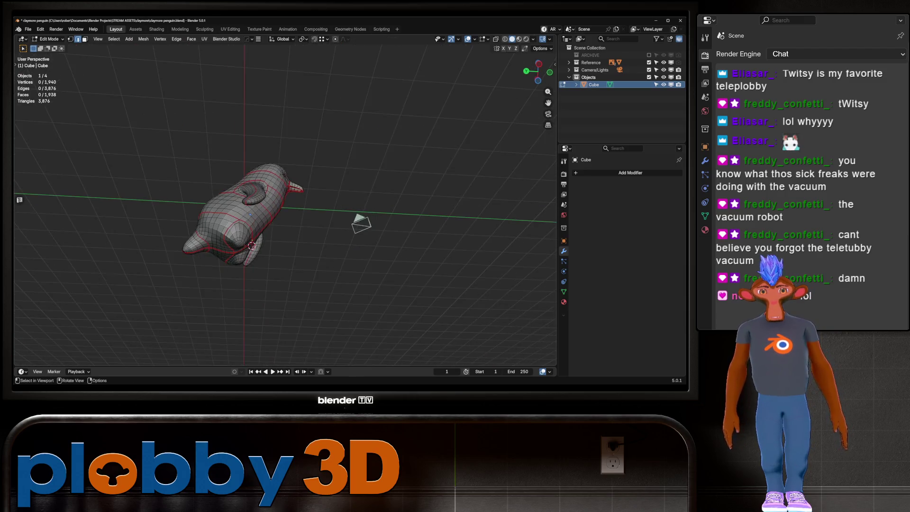
{"action": "scroll", "coordinate": [303, 190], "scroll_direction": "up", "scroll_amount": 3}
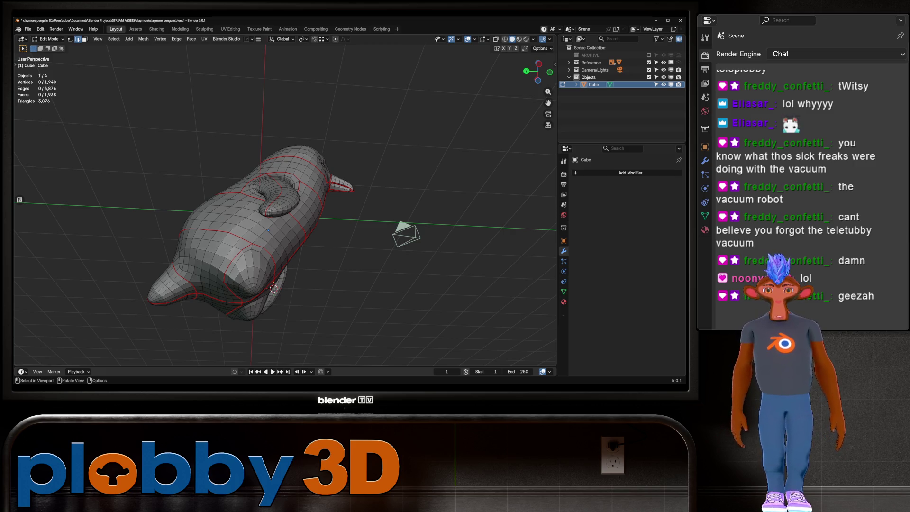
{"action": "mouse_move", "coordinate": [284, 214]}
{"action": "middle_mouse_down"}
{"action": "mouse_move", "coordinate": [332, 146]}
{"action": "mouse_move", "coordinate": [270, 151]}
{"action": "mouse_move", "coordinate": [268, 142]}
{"action": "middle_mouse_up"}
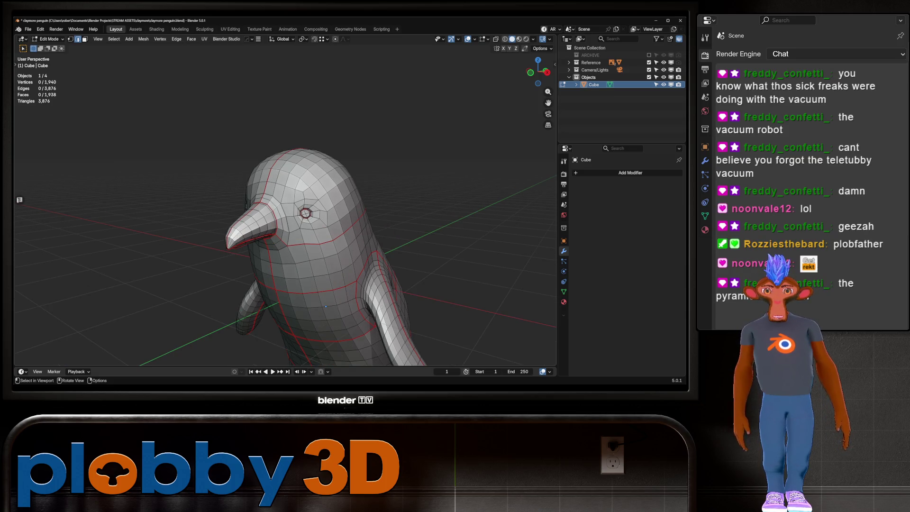
{"action": "middle_click_drag", "start_coordinate": [284, 213], "coordinate": [341, 197]}
{"action": "scroll", "coordinate": [284, 203], "scroll_direction": "down", "scroll_amount": 3}
Select the whole mesh and unwrap it with Minimum Stretch in the UV Editing workspace.
{"action": "key", "text": "a"}
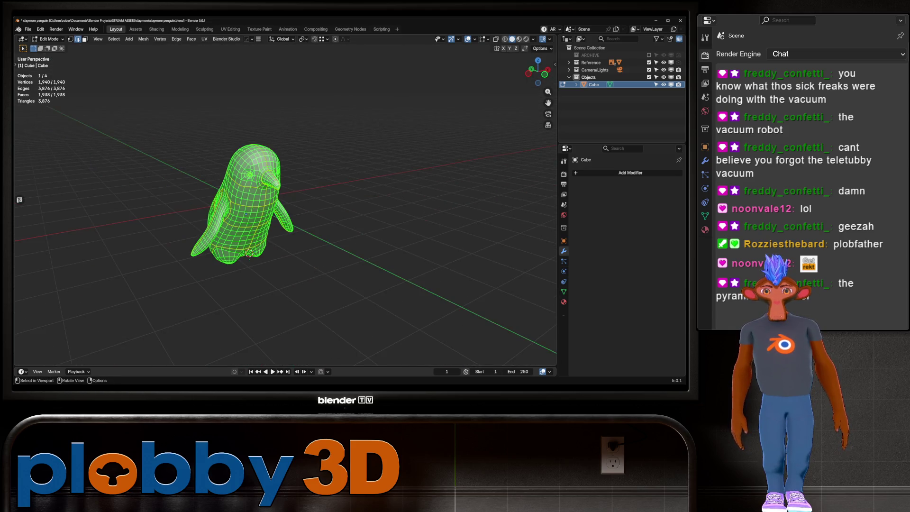
{"action": "left_click", "coordinate": [230, 29]}
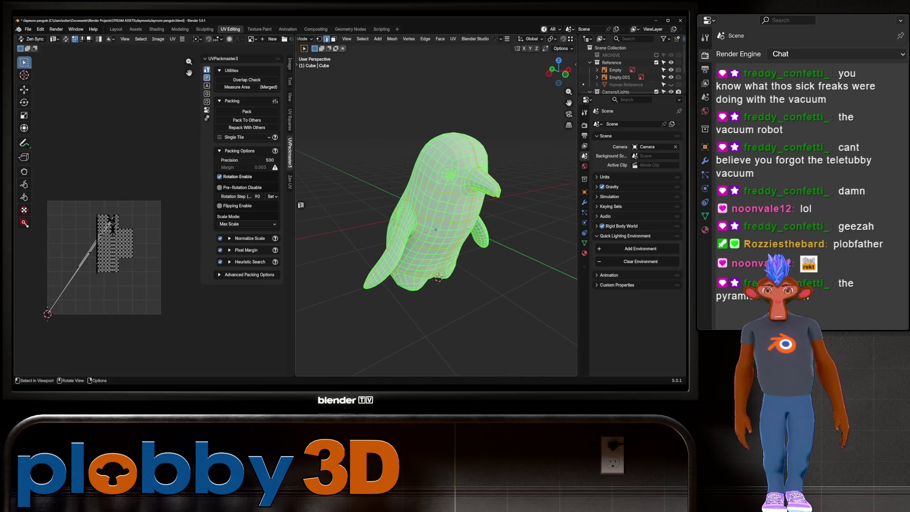
{"action": "key", "text": "u"}
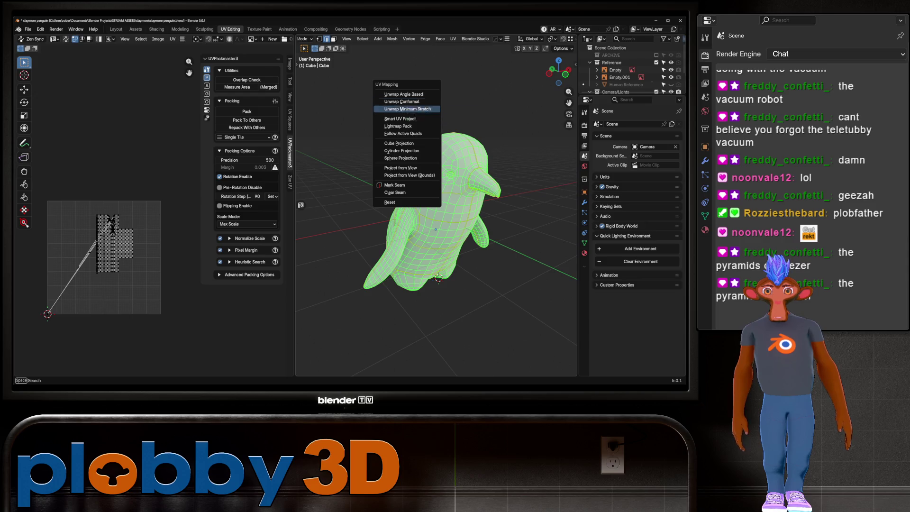
{"action": "left_click", "coordinate": [401, 109]}
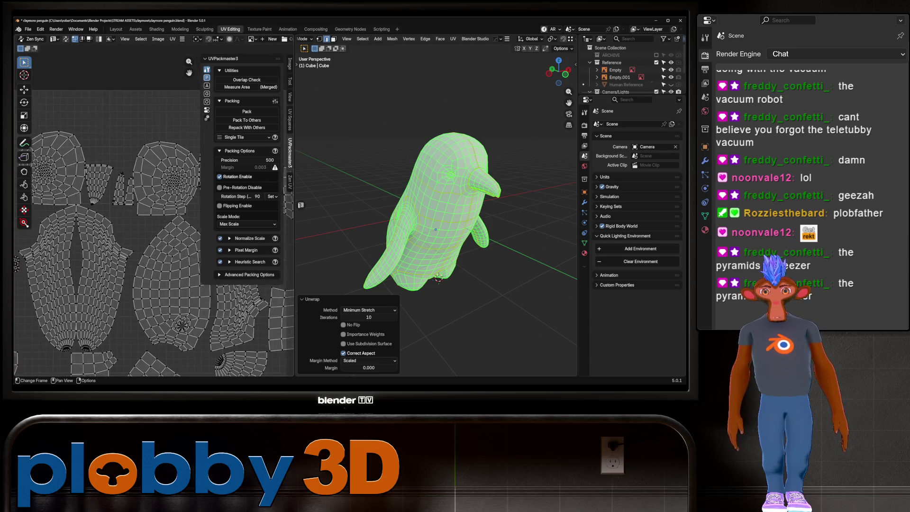
{"action": "key", "text": "Tab"}
{"action": "middle_click_drag", "start_coordinate": [436, 213], "coordinate": [493, 199]}
{"action": "key", "text": "Tab"}
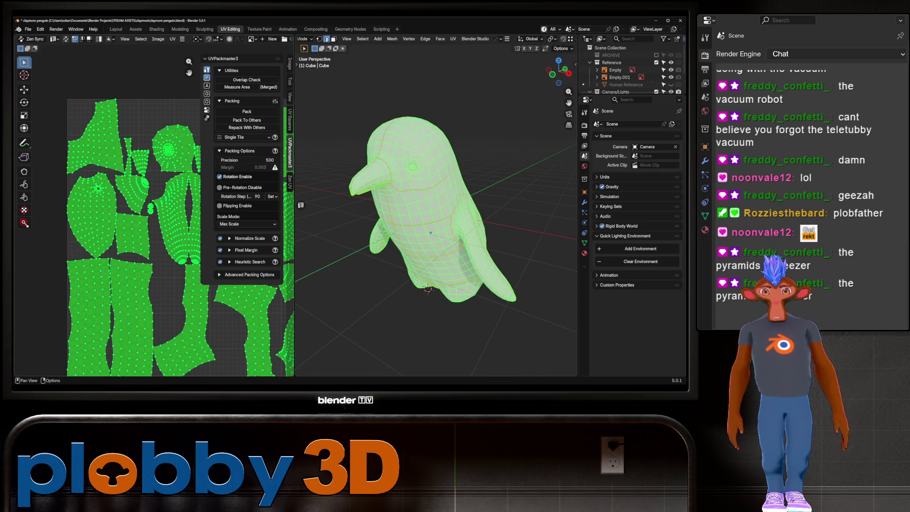
Pack the UV islands into the 0–1 tile with island rotation disabled.
{"action": "left_click", "coordinate": [227, 176]}
{"action": "left_click", "coordinate": [246, 111]}
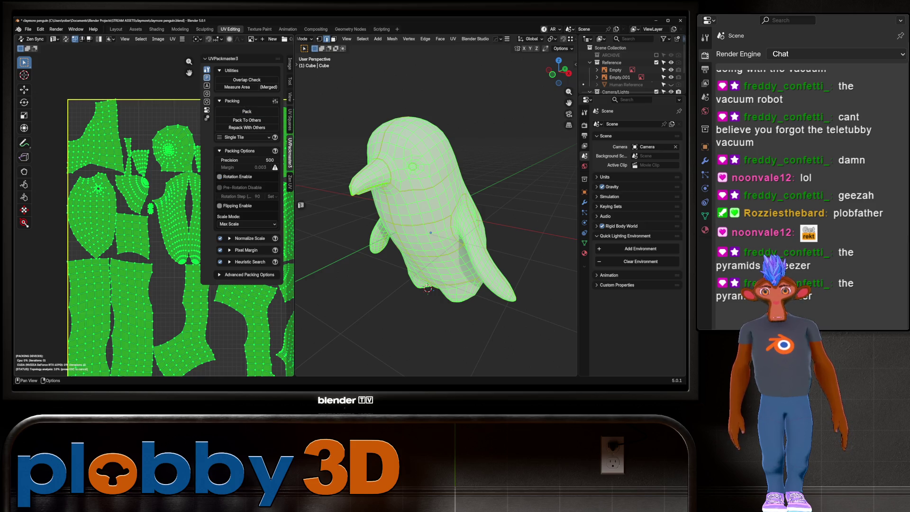
{"action": "scroll", "coordinate": [133, 258], "scroll_direction": "up", "scroll_amount": 3}
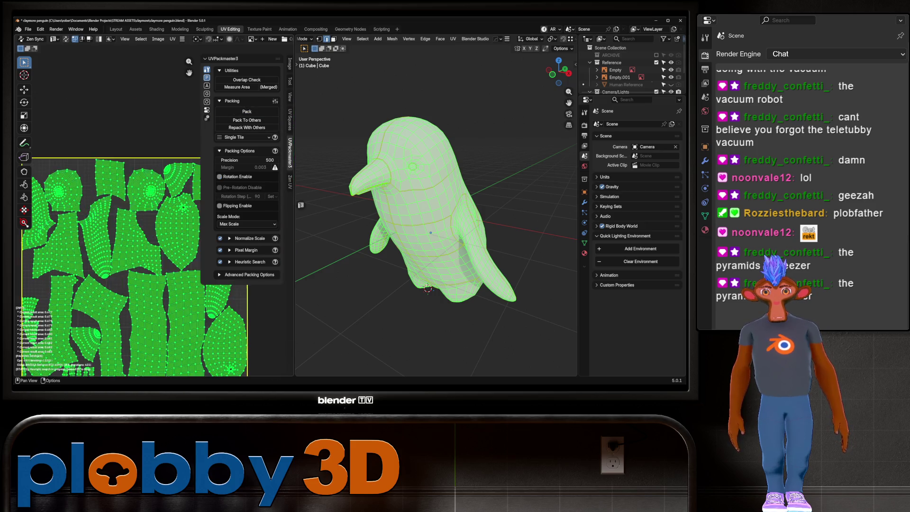
{"action": "scroll", "coordinate": [133, 258], "scroll_direction": "down", "scroll_amount": 2}
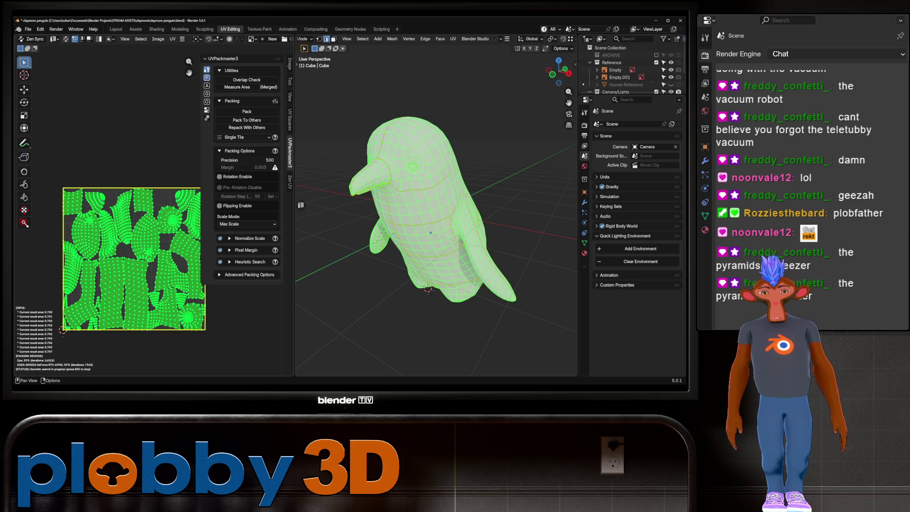
{"action": "key", "text": "Escape"}
Return to the Layout workspace with the penguin in Object Mode.
{"action": "left_click", "coordinate": [116, 29]}
{"action": "key", "text": "Tab"}
{"action": "key", "text": "Tab"}
{"action": "scroll", "coordinate": [285, 213], "scroll_direction": "down", "scroll_amount": 3}
{"action": "key", "text": "alt+a"}
{"action": "middle_click_drag", "start_coordinate": [284, 213], "coordinate": [370, 213]}
{"action": "scroll", "coordinate": [285, 213], "scroll_direction": "up", "scroll_amount": 3}
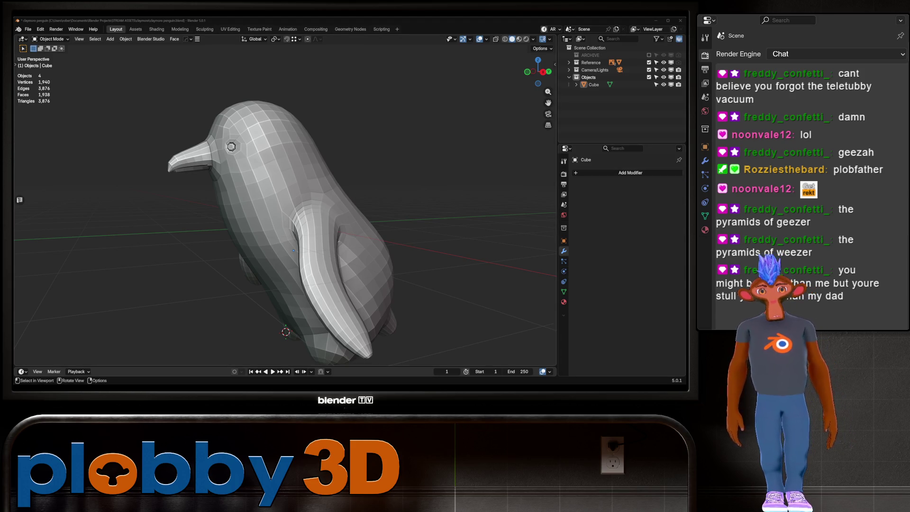
{"action": "mouse_move", "coordinate": [293, 250]}
{"action": "middle_mouse_down"}
{"action": "mouse_move", "coordinate": [206, 266]}
{"action": "mouse_move", "coordinate": [241, 221]}
{"action": "mouse_move", "coordinate": [394, 271]}
{"action": "mouse_move", "coordinate": [304, 146]}
{"action": "mouse_move", "coordinate": [313, 237]}
{"action": "middle_mouse_up"}
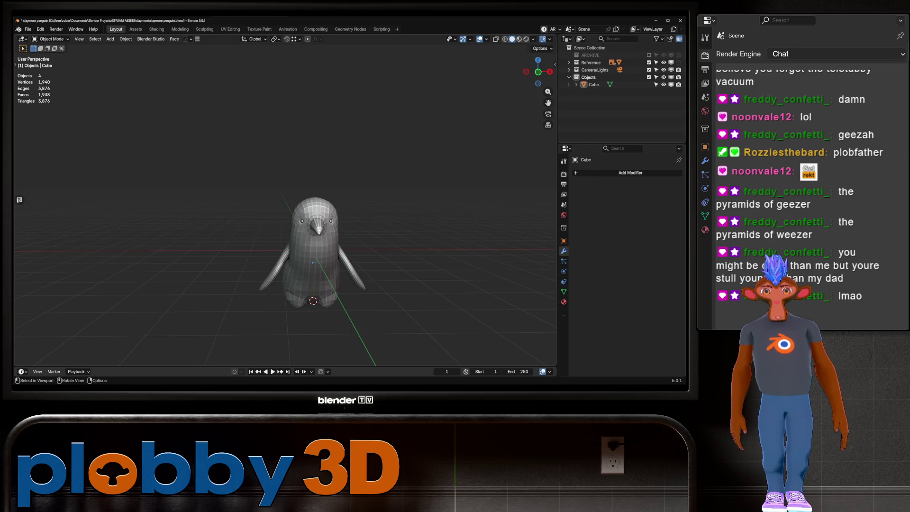
{"action": "key", "text": "KP_3"}
{"action": "key", "text": "alt+z"}
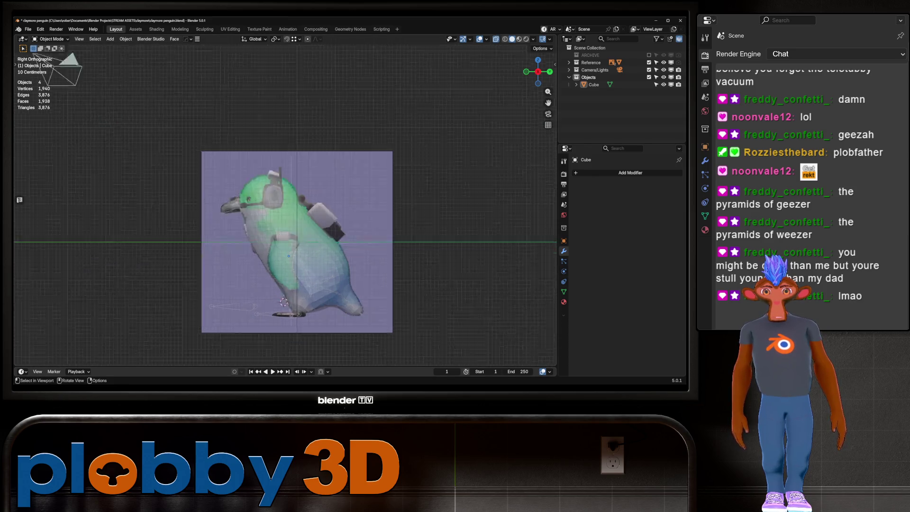
{"action": "scroll", "coordinate": [300, 300], "scroll_direction": "up", "scroll_amount": 8}
{"action": "key", "text": "alt+z"}
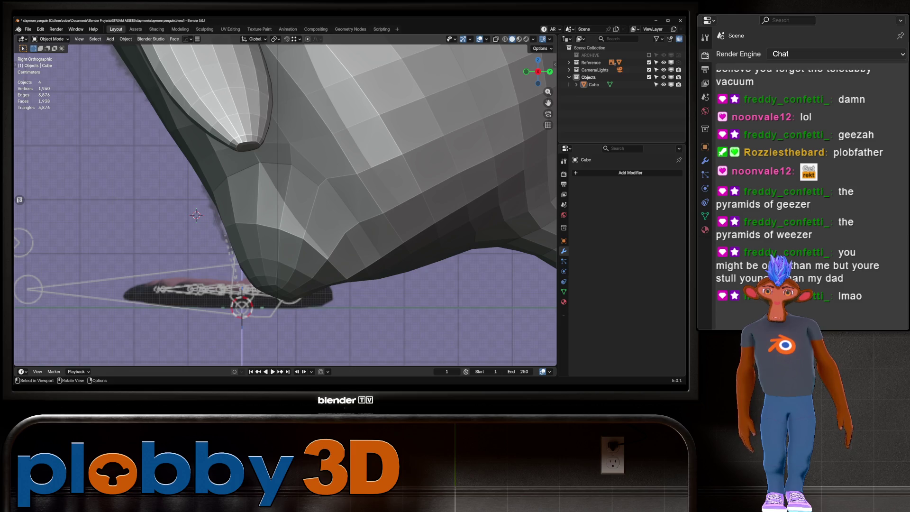
{"action": "key", "text": "KP_1"}
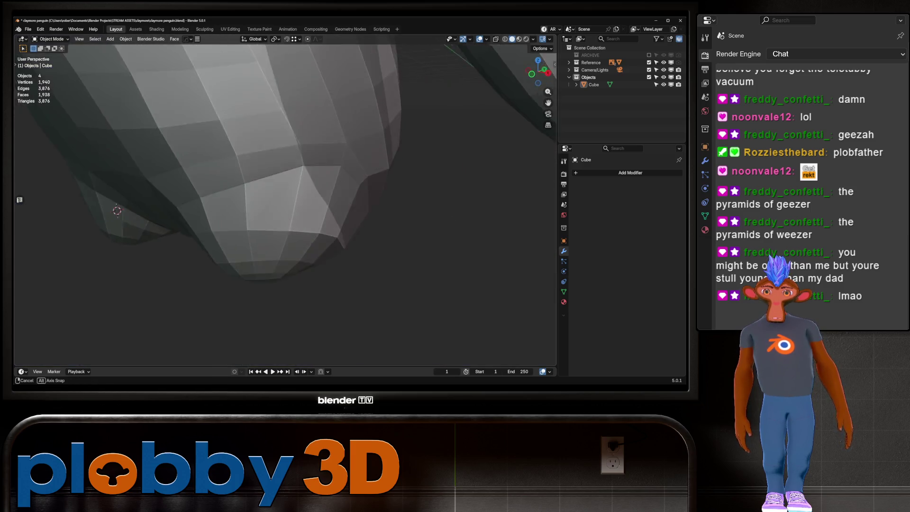
{"action": "scroll", "coordinate": [213, 299], "scroll_direction": "down", "scroll_amount": 5}
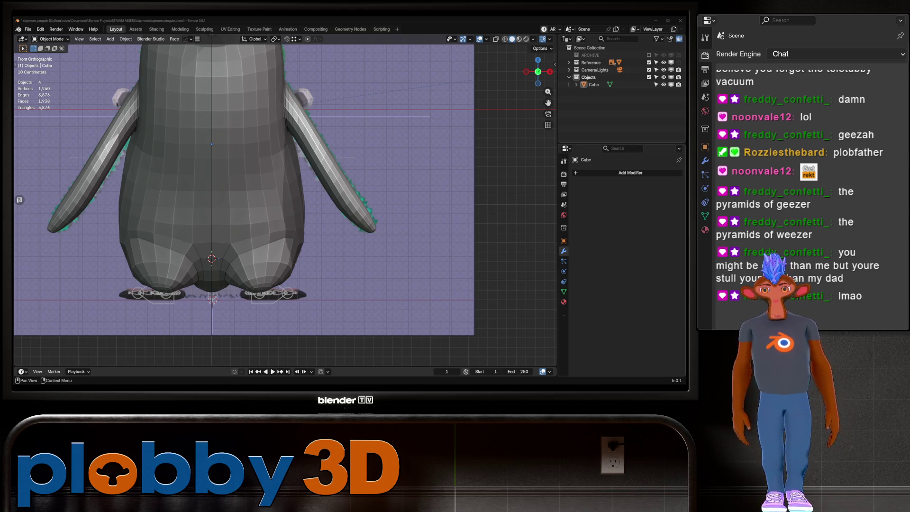
{"action": "mouse_move", "coordinate": [284, 213]}
{"action": "middle_mouse_down"}
{"action": "mouse_move", "coordinate": [351, 187]}
{"action": "mouse_move", "coordinate": [303, 204]}
{"action": "middle_mouse_up"}
{"action": "key", "text": "Tab"}
{"action": "key", "text": "Tab"}
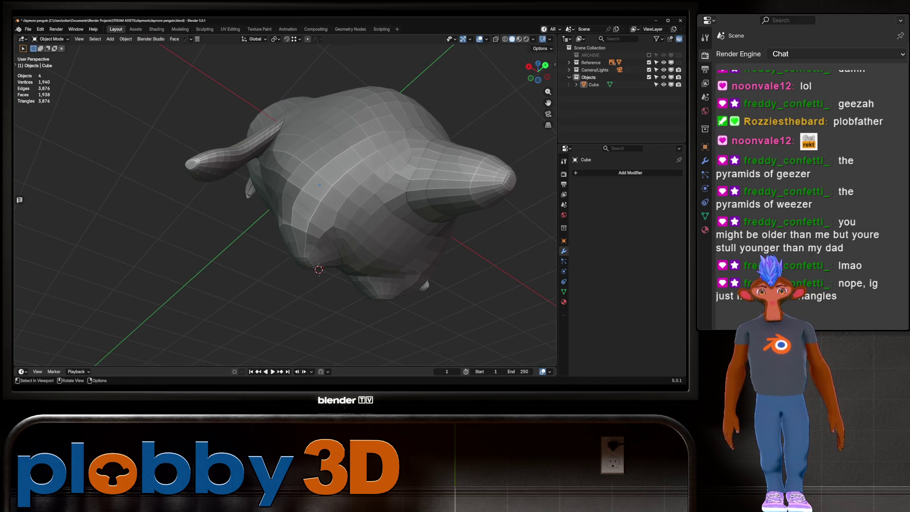
{"action": "key", "text": "Tab"}
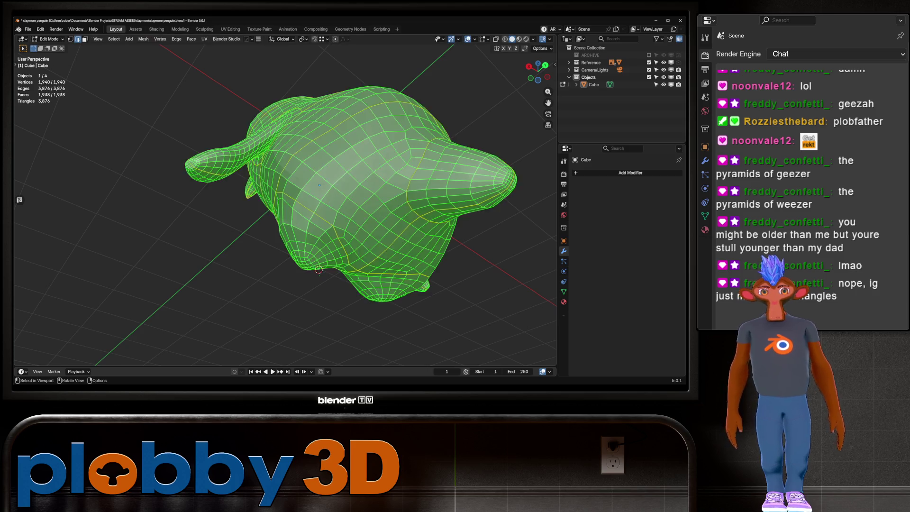
Snap the 3D cursor to a bottom vertex of the penguin body, then bring up the Add menu.
{"action": "middle_click_drag", "start_coordinate": [312, 199], "coordinate": [318, 156]}
{"action": "key", "text": "Tab"}
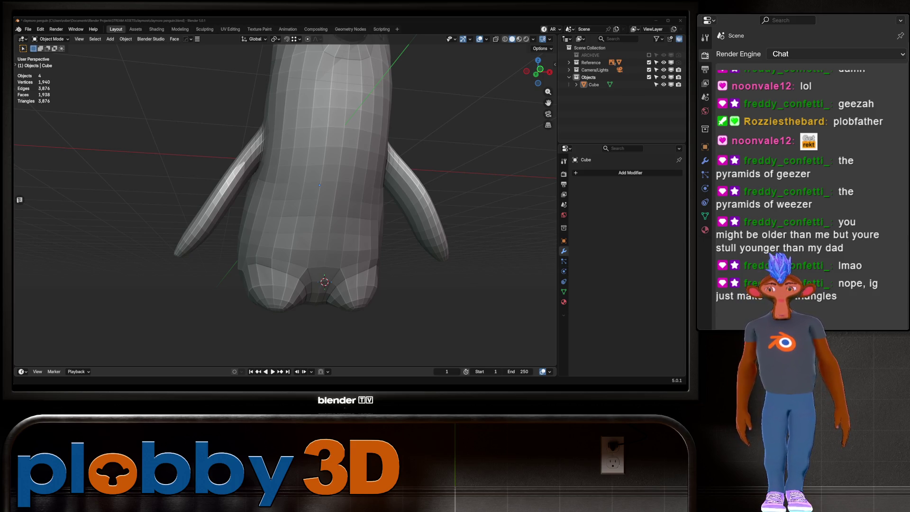
{"action": "scroll", "coordinate": [311, 172], "scroll_direction": "down", "scroll_amount": 3}
{"action": "mouse_move", "coordinate": [331, 190]}
{"action": "middle_mouse_down"}
{"action": "mouse_move", "coordinate": [270, 183]}
{"action": "mouse_move", "coordinate": [265, 128]}
{"action": "mouse_move", "coordinate": [284, 161]}
{"action": "middle_mouse_up"}
{"action": "key", "text": "Tab"}
{"action": "mouse_move", "coordinate": [344, 240]}
{"action": "middle_mouse_down"}
{"action": "mouse_move", "coordinate": [344, 229]}
{"action": "mouse_move", "coordinate": [374, 256]}
{"action": "middle_mouse_up"}
{"action": "key", "text": "q"}
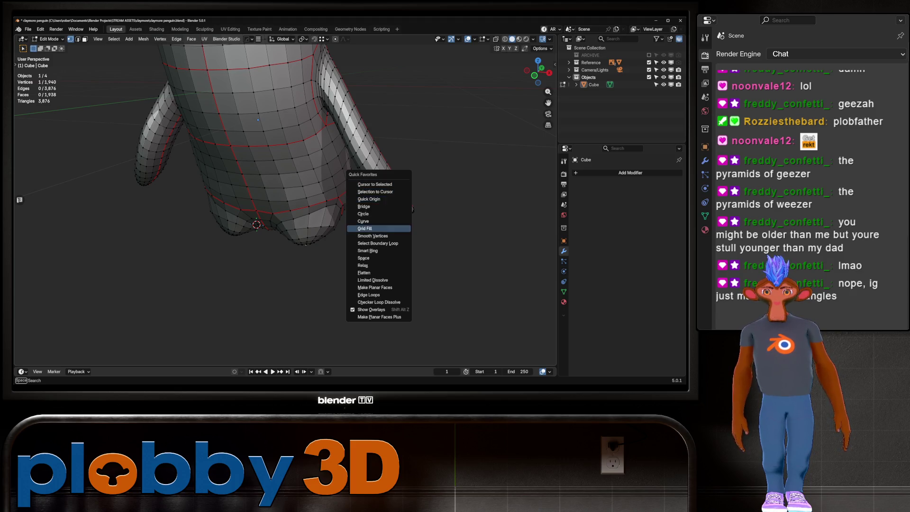
{"action": "left_click", "coordinate": [375, 184]}
{"action": "key", "text": "Tab"}
{"action": "key", "text": "shift+a"}
Add a cube at the cursor, scale it to 0.09 and stretch it along X.
{"action": "mouse_move", "coordinate": [345, 217]}
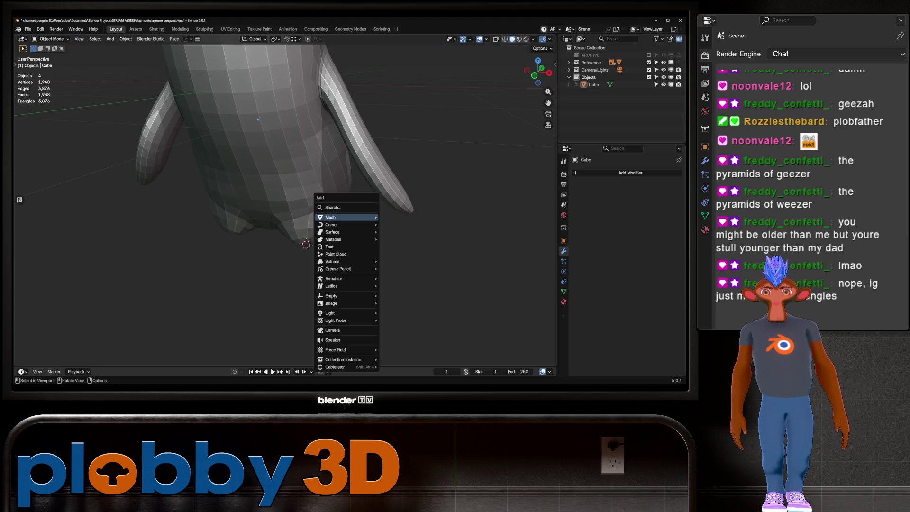
{"action": "left_click", "coordinate": [396, 41]}
{"action": "type", "text": "s.09"}
{"action": "key", "text": "Return"}
{"action": "key", "text": "s"}
{"action": "key", "text": "x"}
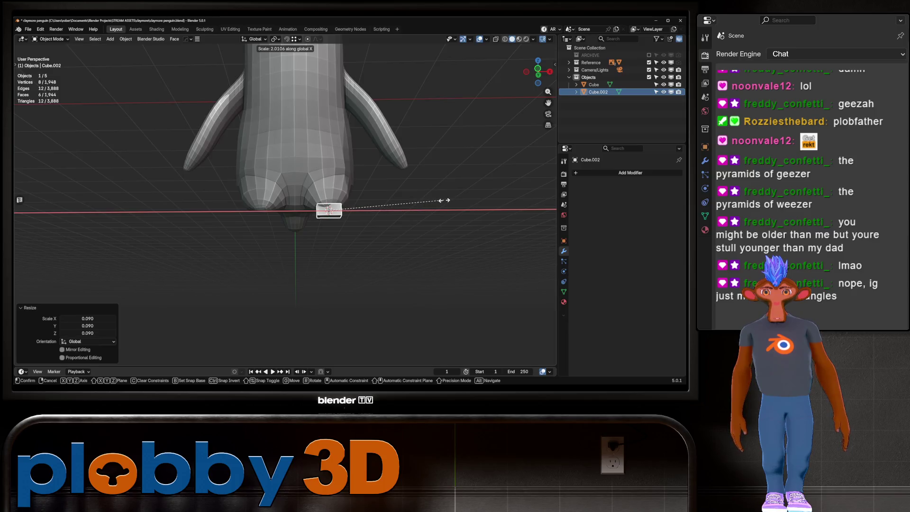
{"action": "left_click", "coordinate": [420, 202]}
Move the cube's end face -0.79 m along Y and widen it 2.58 times on X.
{"action": "middle_click_drag", "start_coordinate": [421, 202], "coordinate": [379, 190]}
{"action": "key", "text": "Tab"}
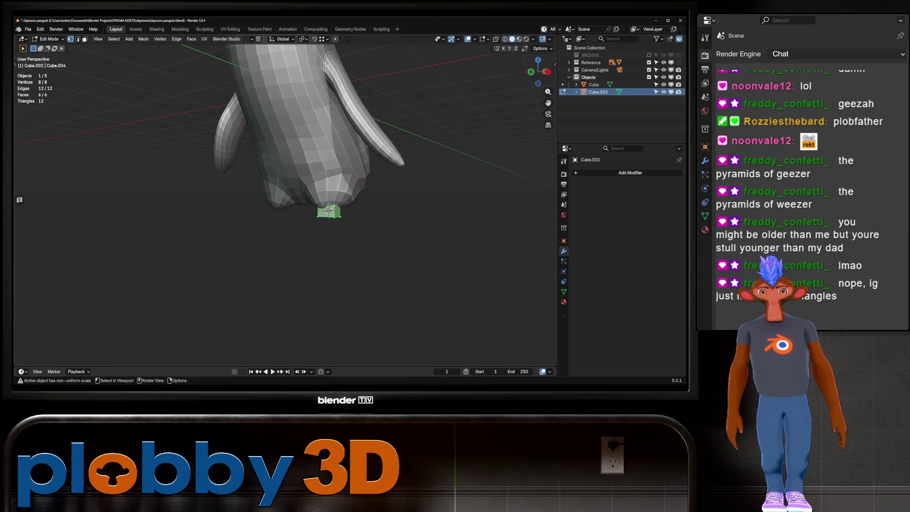
{"action": "mouse_move", "coordinate": [332, 237]}
{"action": "middle_mouse_down"}
{"action": "mouse_move", "coordinate": [370, 222]}
{"action": "mouse_move", "coordinate": [294, 199]}
{"action": "middle_mouse_up"}
{"action": "key", "text": "g"}
{"action": "key", "text": "y"}
{"action": "key", "text": "Return"}
{"action": "key", "text": "s"}
{"action": "key", "text": "x"}
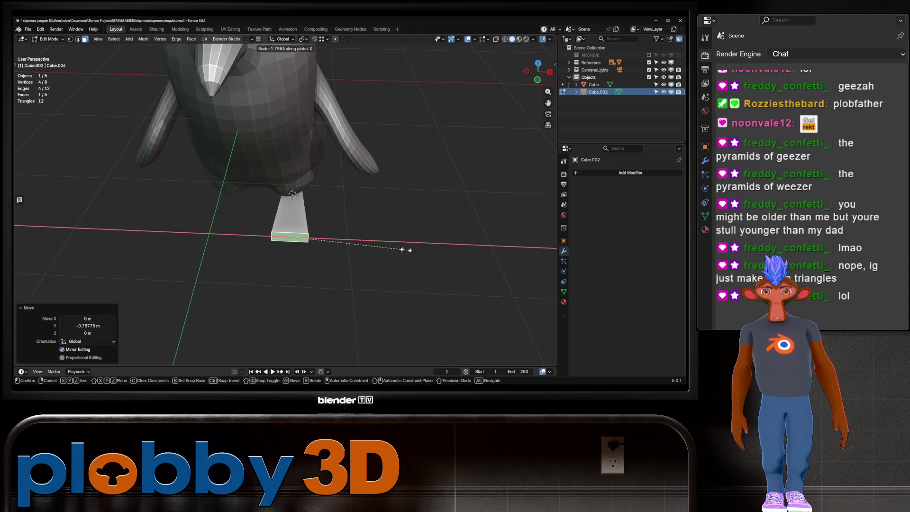
{"action": "key", "text": "Return"}
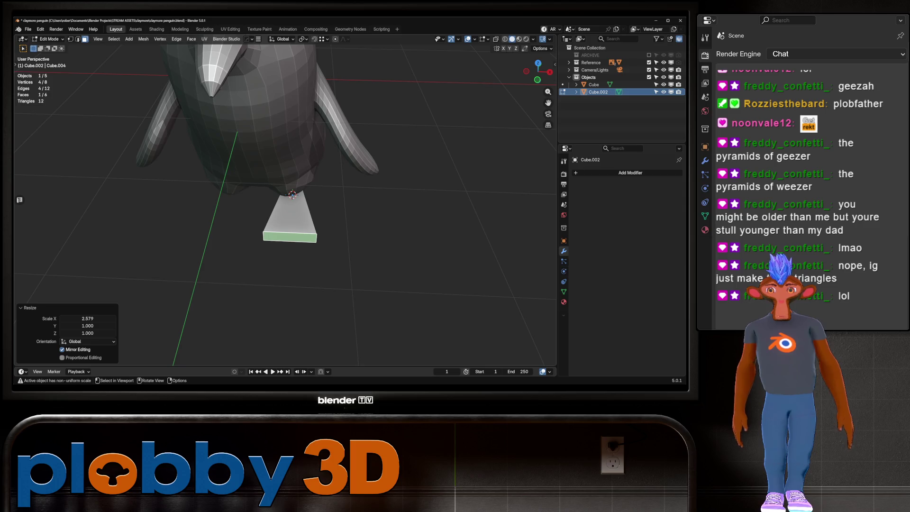
Loop cut the slab's centre and push that loop 0.23 m along Y into a point.
{"action": "key", "text": "ctrl+r"}
{"action": "left_click", "coordinate": [289, 227]}
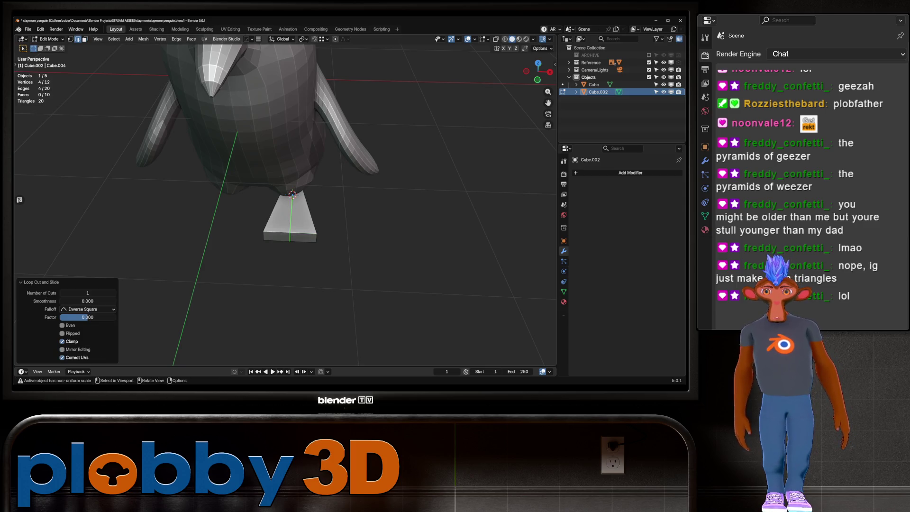
{"action": "key", "text": "g"}
{"action": "key", "text": "y"}
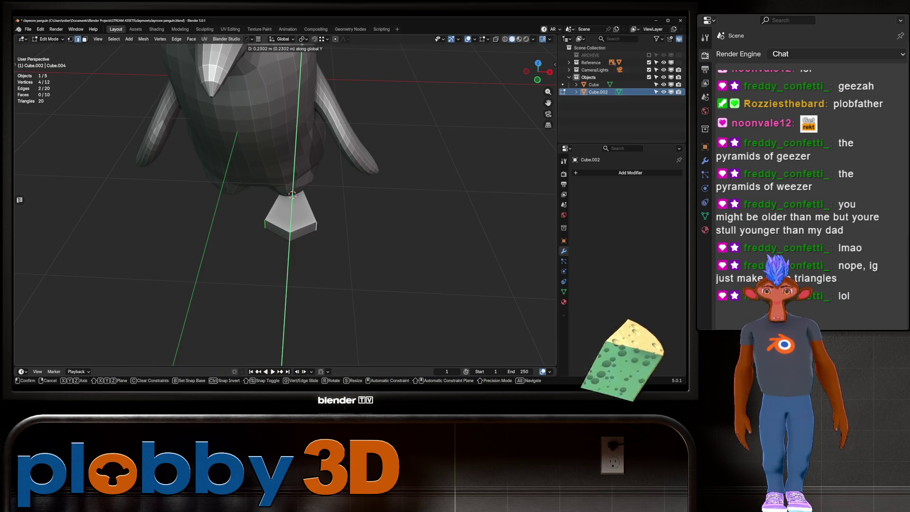
{"action": "key", "text": "Return"}
{"action": "middle_click_drag", "start_coordinate": [292, 195], "coordinate": [314, 224]}
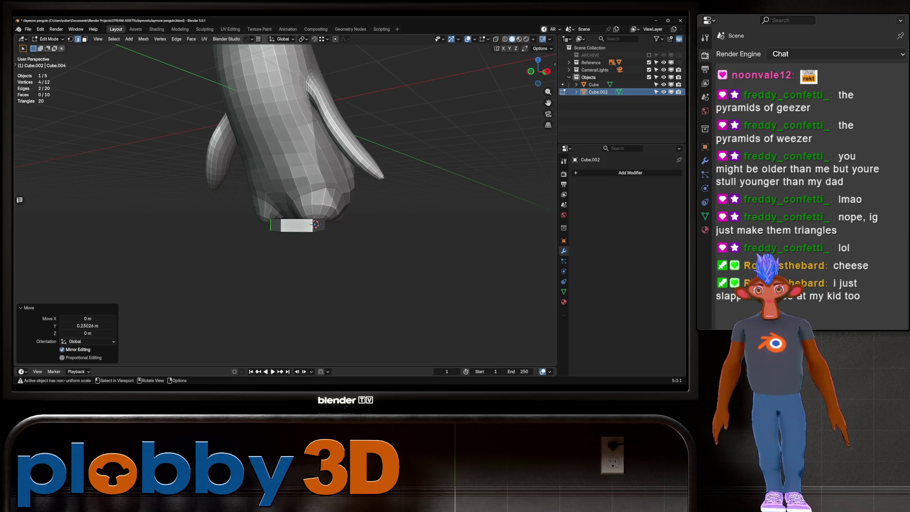
{"action": "scroll", "coordinate": [299, 225], "scroll_direction": "up", "scroll_amount": 5}
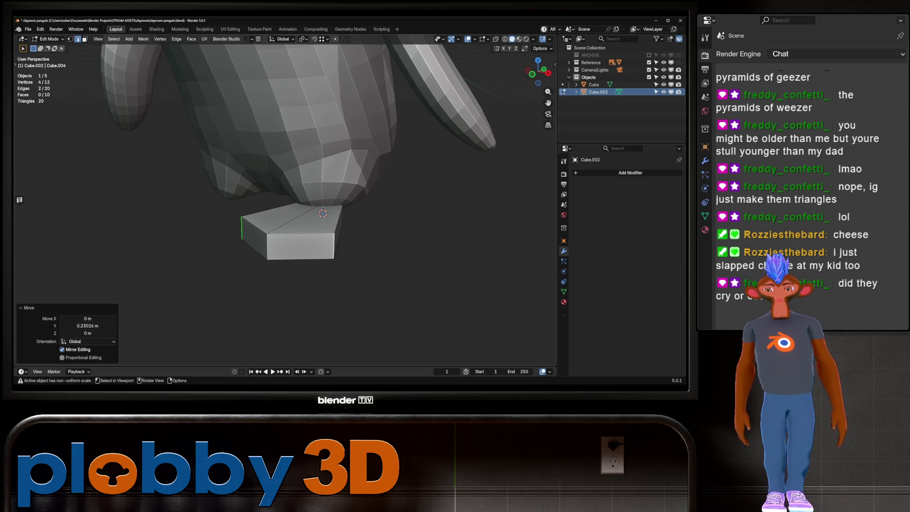
In front ortho view, flatten the slab to 0.59 on Z and lower it slightly.
{"action": "key", "text": "KP_1"}
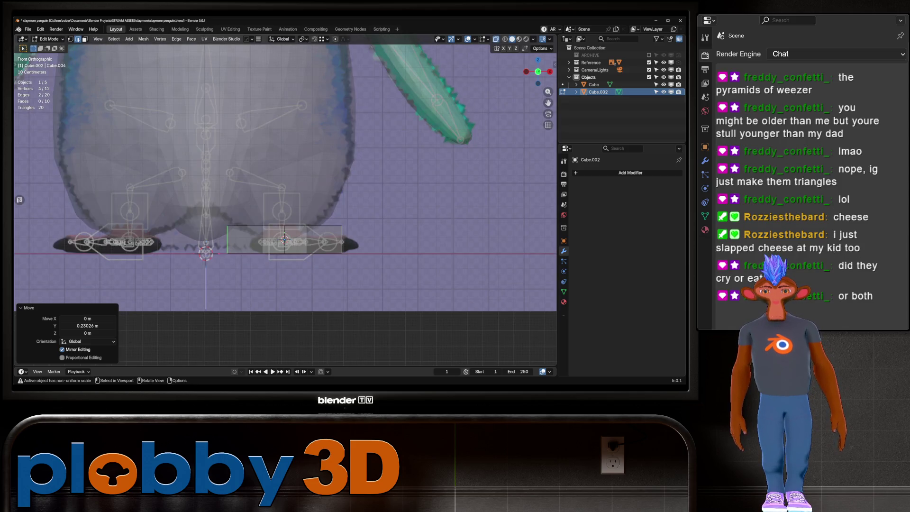
{"action": "key", "text": "a"}
{"action": "key", "text": "s"}
{"action": "key", "text": "z"}
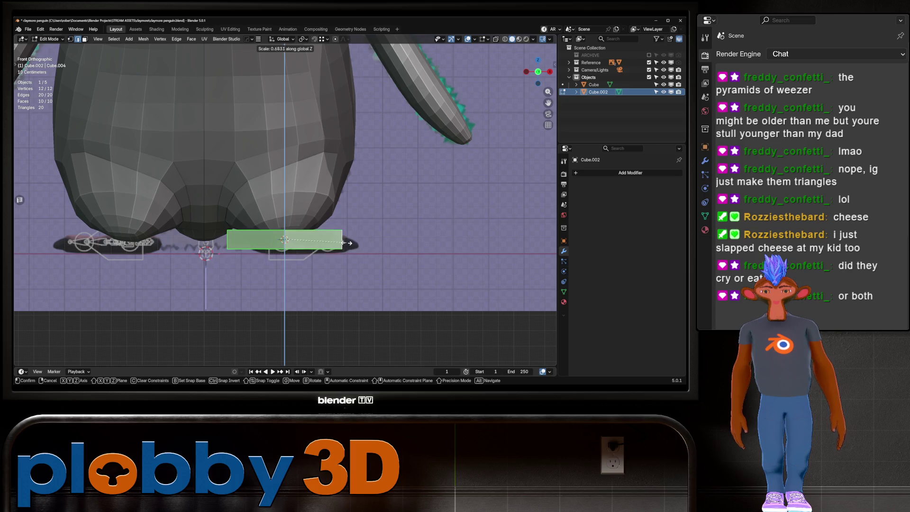
{"action": "key", "text": "Return"}
{"action": "key", "text": "g"}
{"action": "key", "text": "z"}
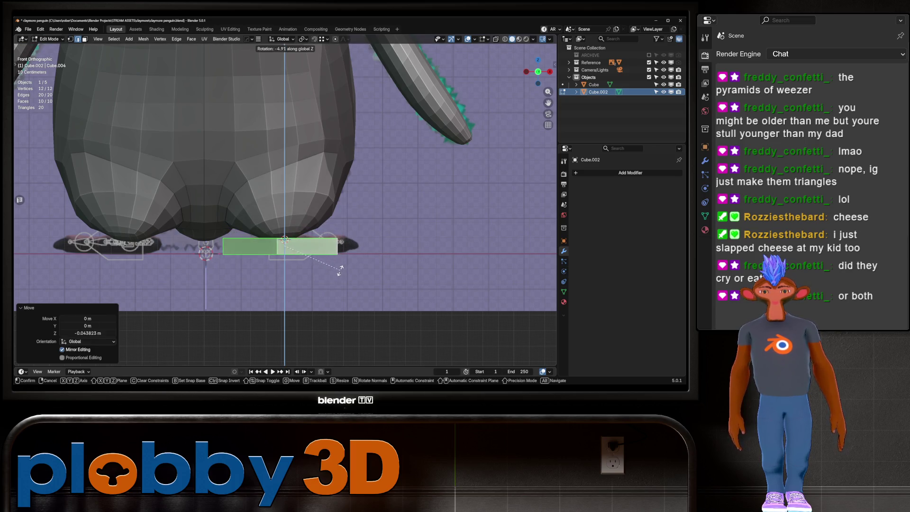
{"action": "left_click", "coordinate": [284, 239]}
{"action": "key", "text": "Tab"}
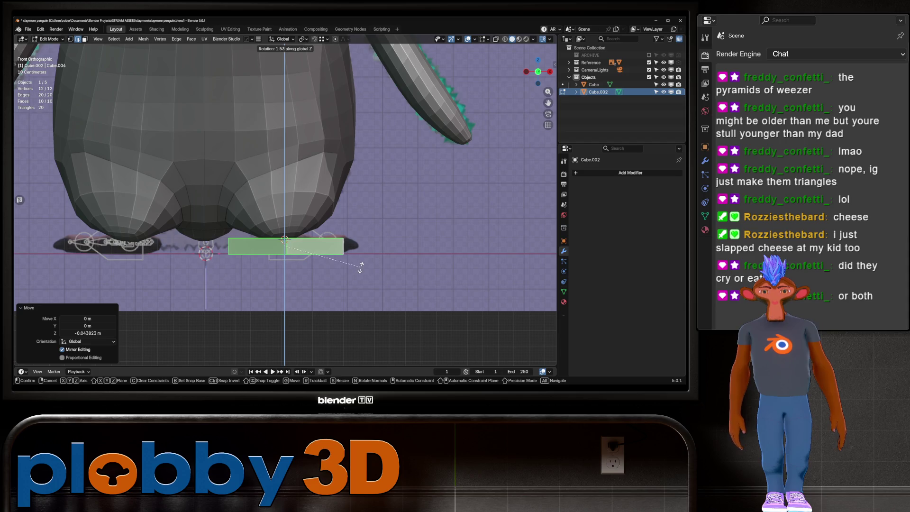
Rotate the foot slab 40.5° about the Z axis.
{"action": "key", "text": "s"}
{"action": "key", "text": "r"}
{"action": "key", "text": "z"}
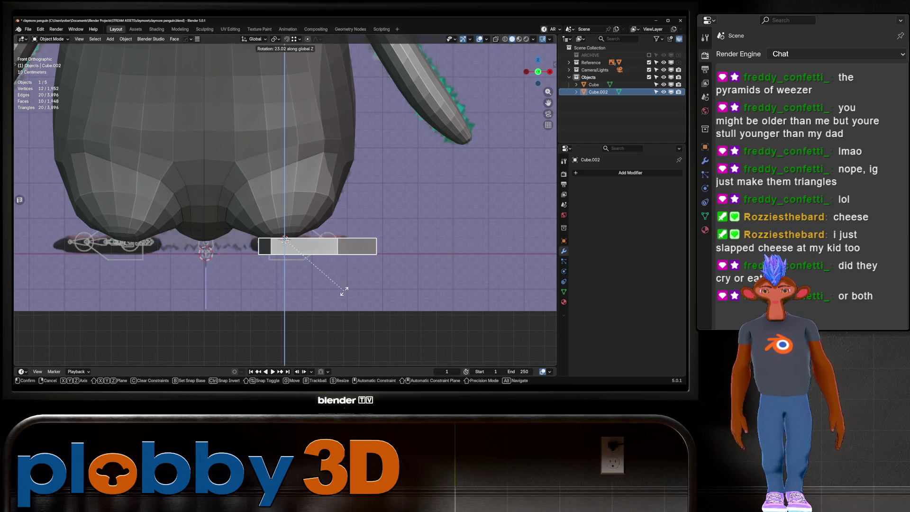
{"action": "left_click", "coordinate": [317, 309]}
{"action": "mouse_move", "coordinate": [317, 309]}
{"action": "middle_mouse_down"}
{"action": "mouse_move", "coordinate": [284, 256]}
{"action": "mouse_move", "coordinate": [166, 265]}
{"action": "mouse_move", "coordinate": [151, 284]}
{"action": "mouse_move", "coordinate": [159, 235]}
{"action": "middle_mouse_up"}
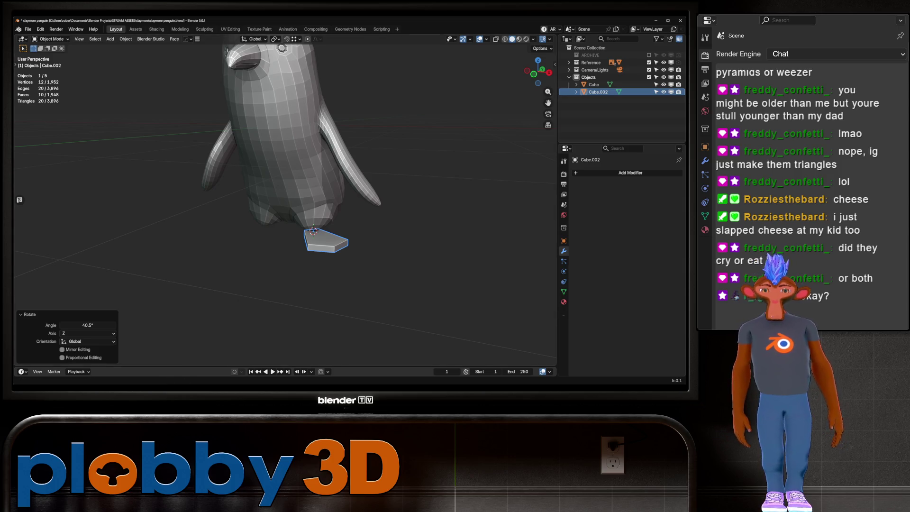
{"action": "scroll", "coordinate": [290, 231], "scroll_direction": "up", "scroll_amount": 3}
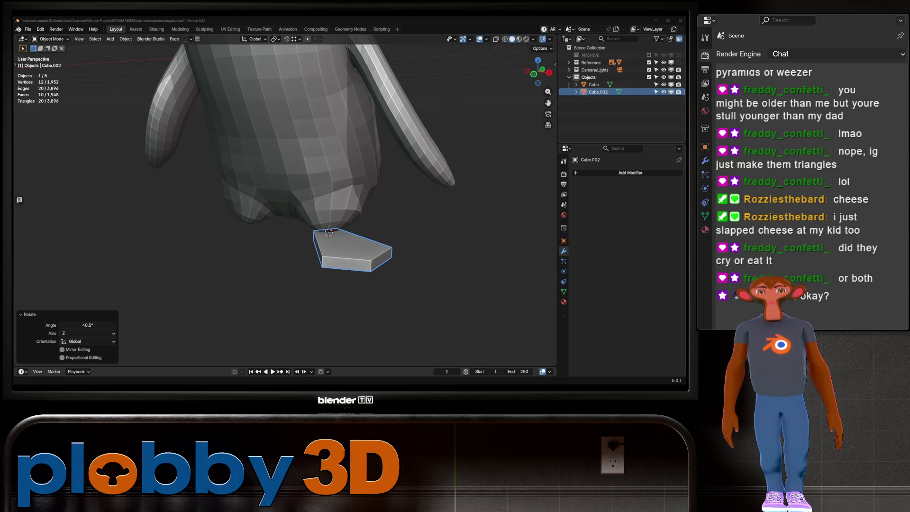
{"action": "mouse_move", "coordinate": [285, 190]}
{"action": "middle_mouse_down"}
{"action": "mouse_move", "coordinate": [332, 170]}
{"action": "mouse_move", "coordinate": [289, 152]}
{"action": "mouse_move", "coordinate": [308, 116]}
{"action": "mouse_move", "coordinate": [298, 152]}
{"action": "middle_mouse_up"}
Move the selected slab edge along Y to lengthen the foot.
{"action": "key", "text": "Tab"}
{"action": "key", "text": "g"}
{"action": "key", "text": "y"}
{"action": "key", "text": "y"}
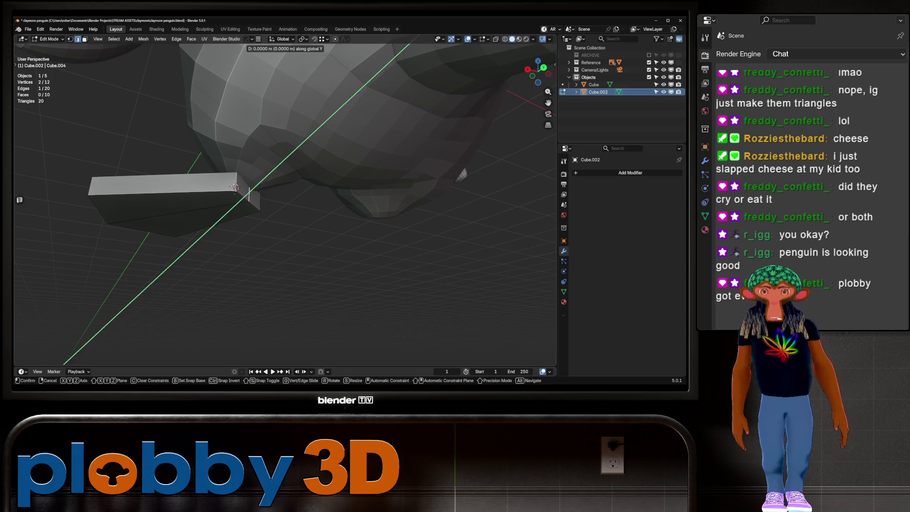
{"action": "key", "text": "Return"}
{"action": "mouse_move", "coordinate": [284, 189]}
{"action": "middle_mouse_down"}
{"action": "mouse_move", "coordinate": [293, 180]}
{"action": "mouse_move", "coordinate": [237, 213]}
{"action": "mouse_move", "coordinate": [199, 199]}
{"action": "mouse_move", "coordinate": [246, 170]}
{"action": "mouse_move", "coordinate": [237, 180]}
{"action": "mouse_move", "coordinate": [265, 189]}
{"action": "mouse_move", "coordinate": [312, 178]}
{"action": "middle_mouse_up"}
Add a single loop cut across the slab and apply level-1 subdivision with Ctrl+1.
{"action": "key", "text": "ctrl+r"}
{"action": "scroll", "coordinate": [190, 194], "scroll_direction": "up", "scroll_amount": 2}
{"action": "scroll", "coordinate": [190, 194], "scroll_direction": "down", "scroll_amount": 2}
{"action": "left_click", "coordinate": [189, 194]}
{"action": "key", "text": "Tab"}
{"action": "key", "text": "ctrl+1"}
{"action": "scroll", "coordinate": [265, 204], "scroll_direction": "down", "scroll_amount": 5}
Add a Mirror modifier to the foot using the Cube body as mirror object.
{"action": "key", "text": "alt+x"}
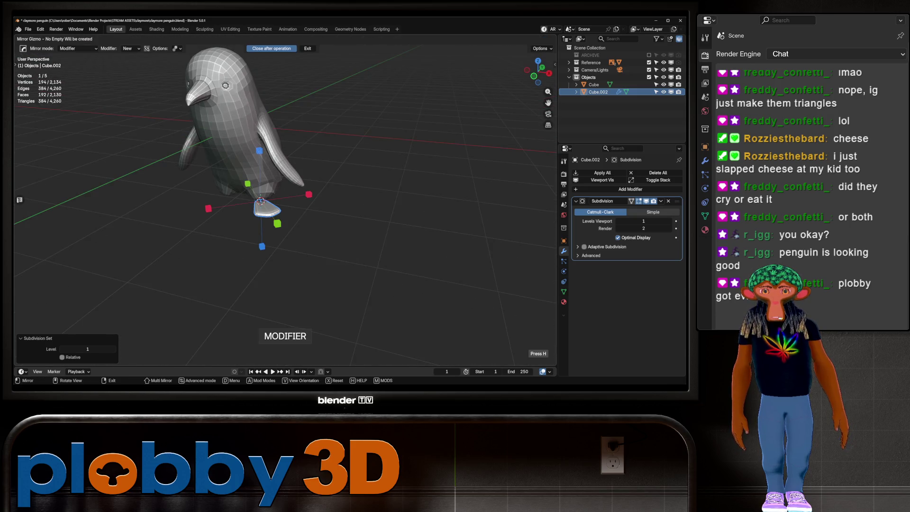
{"action": "left_click", "coordinate": [308, 194]}
{"action": "left_click", "coordinate": [645, 304]}
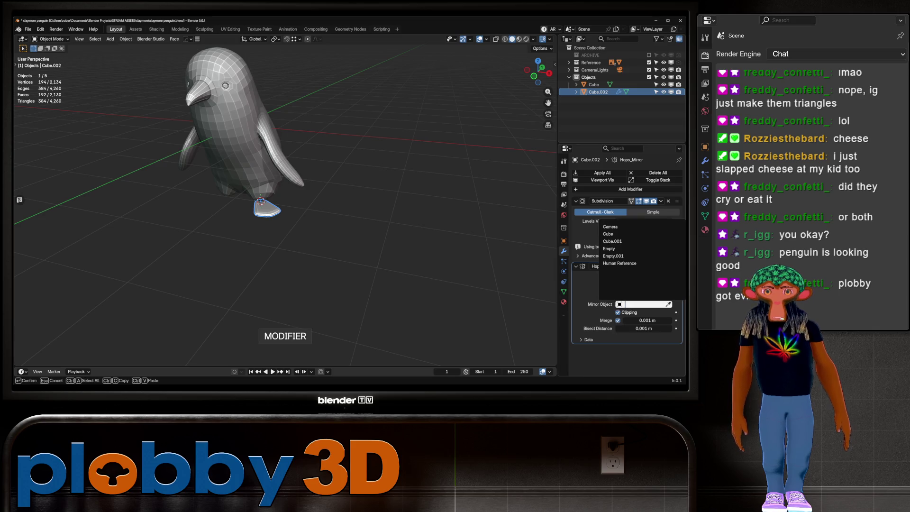
{"action": "left_click", "coordinate": [608, 234]}
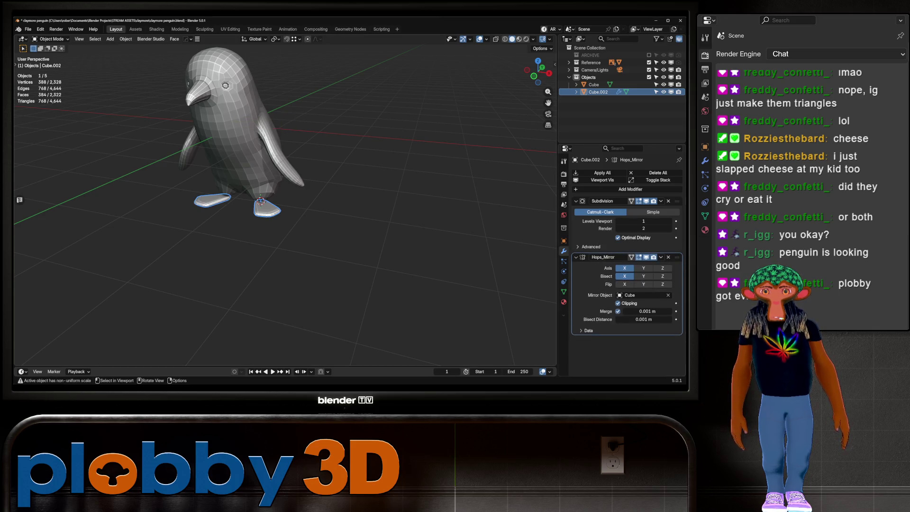
{"action": "middle_click_drag", "start_coordinate": [265, 128], "coordinate": [293, 128]}
{"action": "key", "text": "alt+a"}
{"action": "mouse_move", "coordinate": [285, 189]}
{"action": "middle_mouse_down"}
{"action": "mouse_move", "coordinate": [341, 166]}
{"action": "mouse_move", "coordinate": [388, 161]}
{"action": "middle_mouse_up"}
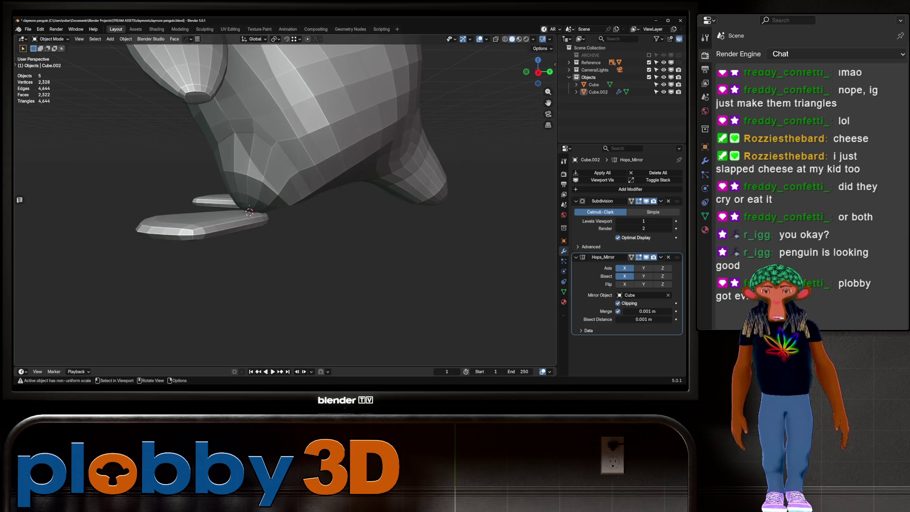
{"action": "scroll", "coordinate": [284, 204], "scroll_direction": "down", "scroll_amount": 5}
{"action": "scroll", "coordinate": [284, 204], "scroll_direction": "up", "scroll_amount": 5}
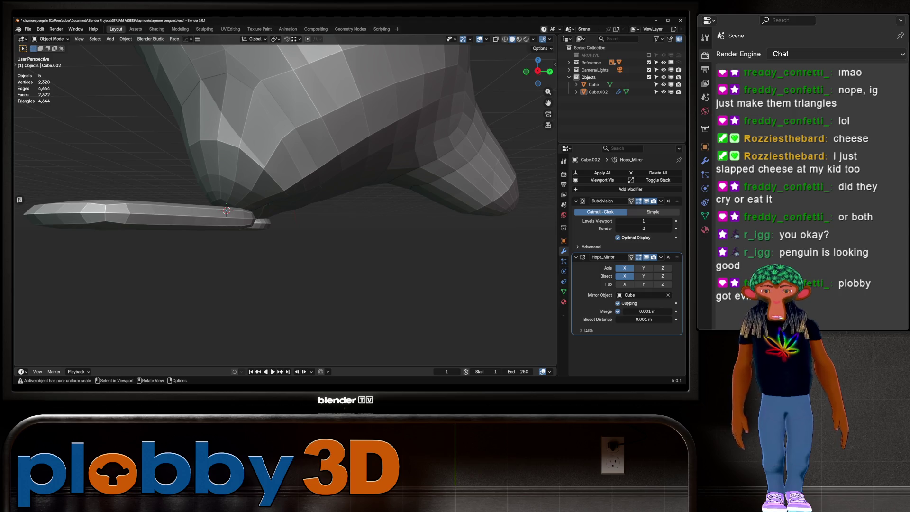
{"action": "middle_click_drag", "start_coordinate": [284, 203], "coordinate": [332, 194]}
Select one foot, inspect its mesh, and apply its Subdivision modifier.
{"action": "left_click", "coordinate": [254, 208]}
{"action": "key", "text": "Tab"}
{"action": "scroll", "coordinate": [254, 209], "scroll_direction": "up", "scroll_amount": 3}
{"action": "middle_click_drag", "start_coordinate": [255, 213], "coordinate": [285, 208]}
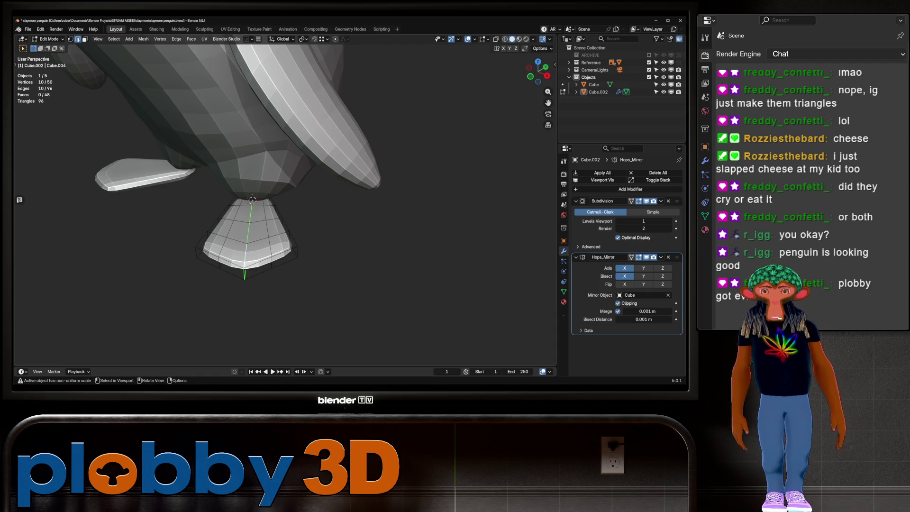
{"action": "key", "text": "Tab"}
{"action": "middle_click_drag", "start_coordinate": [256, 214], "coordinate": [303, 199], "text": "shift"}
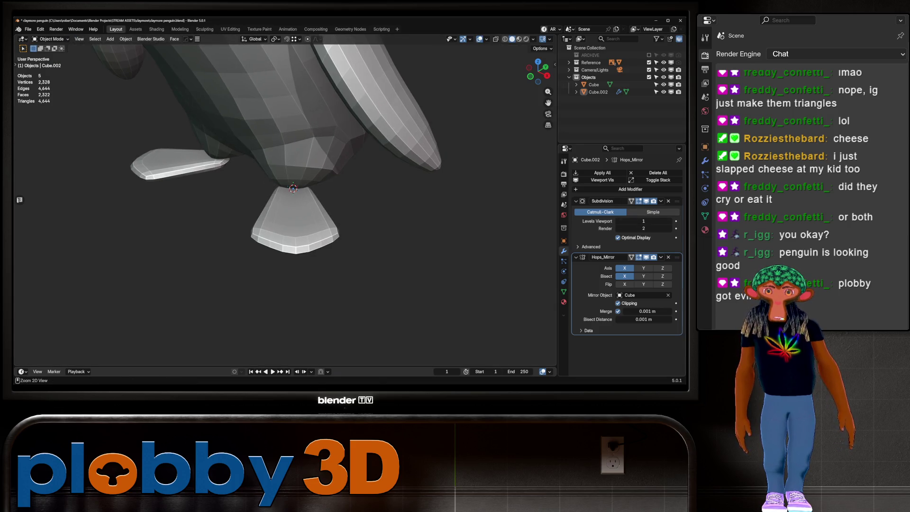
{"action": "key", "text": "ctrl+a"}
{"action": "key", "text": "Tab"}
{"action": "key", "text": "Tab"}
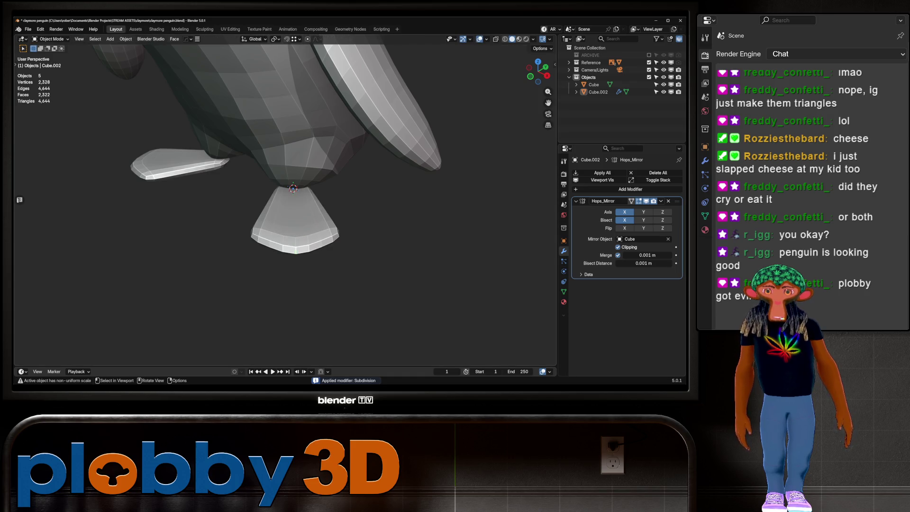
Rotate the foot on Z back to about 0° in front view and apply its scale.
{"action": "left_click", "coordinate": [294, 223]}
{"action": "key", "text": "r"}
{"action": "key", "text": "z"}
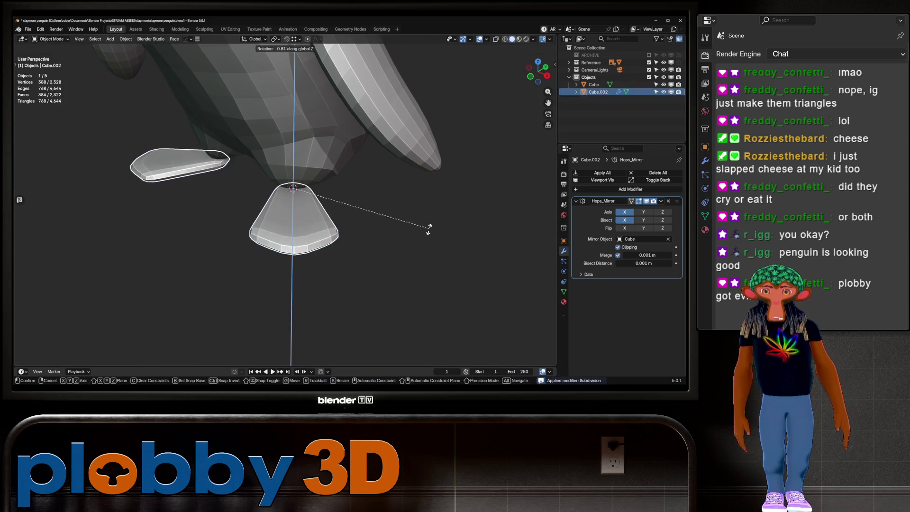
{"action": "left_click", "coordinate": [384, 259]}
{"action": "key", "text": "KP_1"}
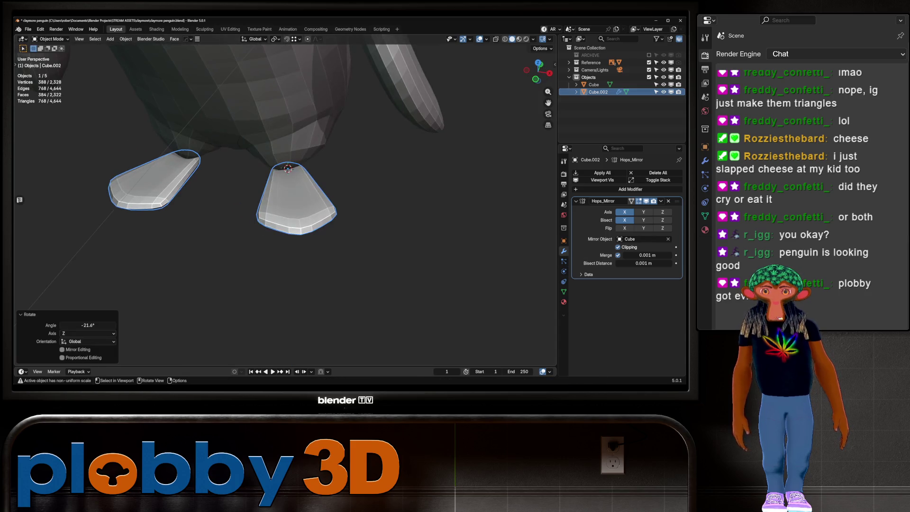
{"action": "key", "text": "r"}
{"action": "key", "text": "z"}
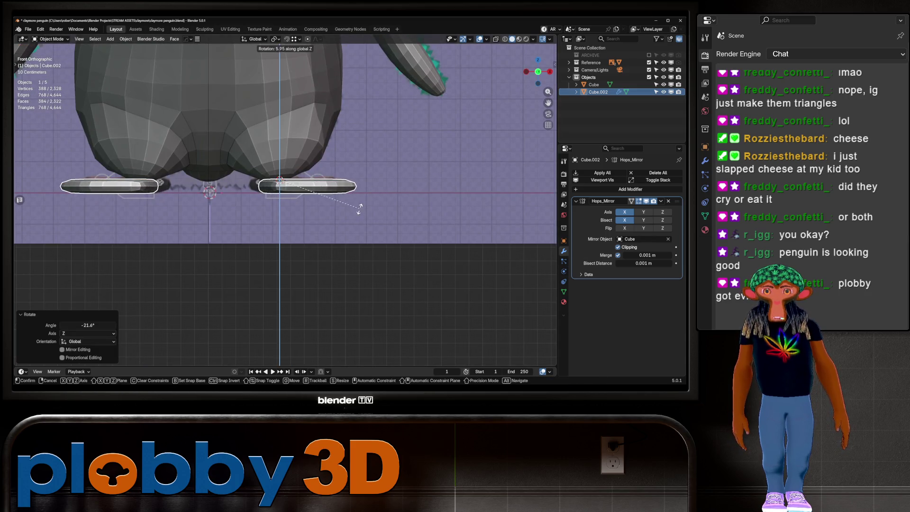
{"action": "left_click", "coordinate": [367, 202]}
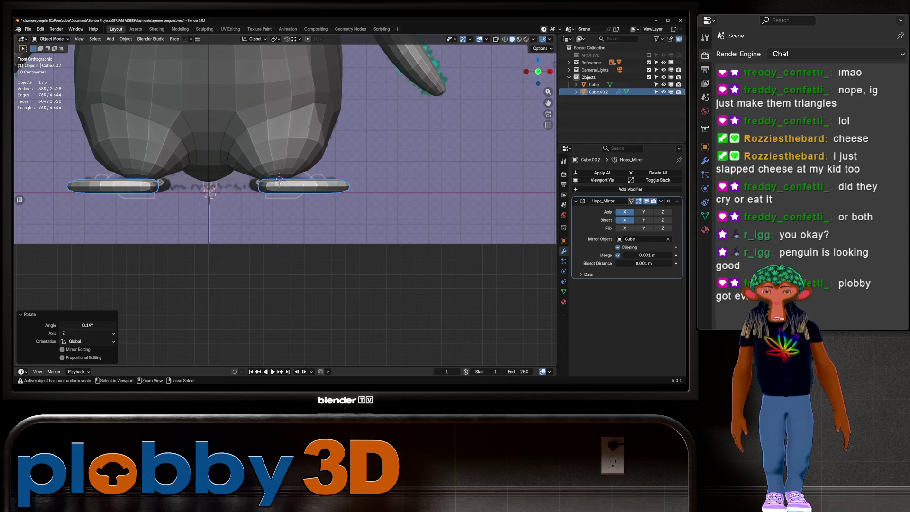
{"action": "key", "text": "ctrl+a"}
{"action": "left_click", "coordinate": [388, 199]}
Switch the foot to Sculpt Mode and pick the Draw brush at a smaller size.
{"action": "middle_click_drag", "start_coordinate": [280, 180], "coordinate": [303, 244]}
{"action": "key", "text": "ctrl+Tab"}
{"action": "left_click", "coordinate": [338, 290]}
{"action": "scroll", "coordinate": [255, 185], "scroll_direction": "up", "scroll_amount": 2}
{"action": "left_click", "coordinate": [128, 338]}
{"action": "key", "text": "f"}
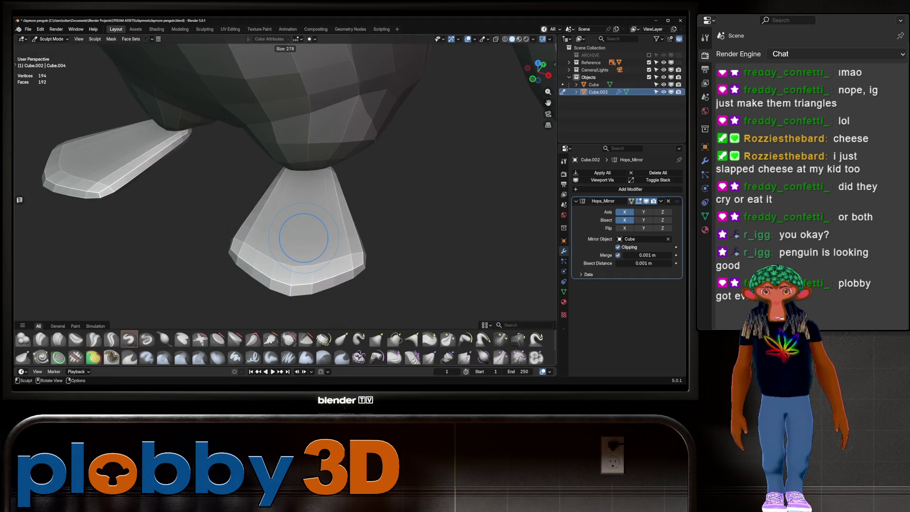
{"action": "left_click", "coordinate": [303, 237]}
Carve several lengthwise groove strokes down the foot toward the toes.
{"action": "mouse_move", "coordinate": [294, 259]}
{"action": "left_mouse_down"}
{"action": "mouse_move", "coordinate": [300, 206]}
{"action": "mouse_move", "coordinate": [315, 223]}
{"action": "left_mouse_up"}
{"action": "left_click_drag", "start_coordinate": [313, 190], "coordinate": [313, 241]}
{"action": "left_click_drag", "start_coordinate": [296, 203], "coordinate": [290, 282]}
{"action": "left_click_drag", "start_coordinate": [289, 244], "coordinate": [291, 284]}
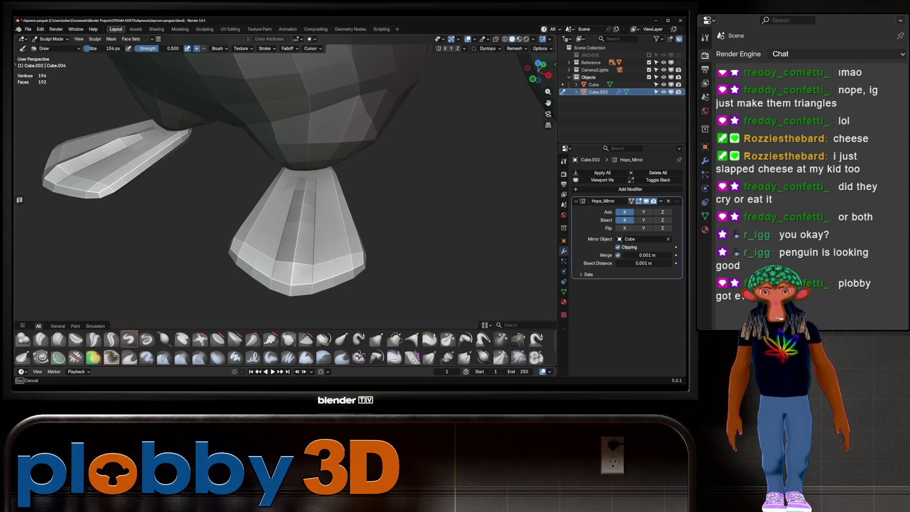
{"action": "left_click_drag", "start_coordinate": [303, 215], "coordinate": [302, 209]}
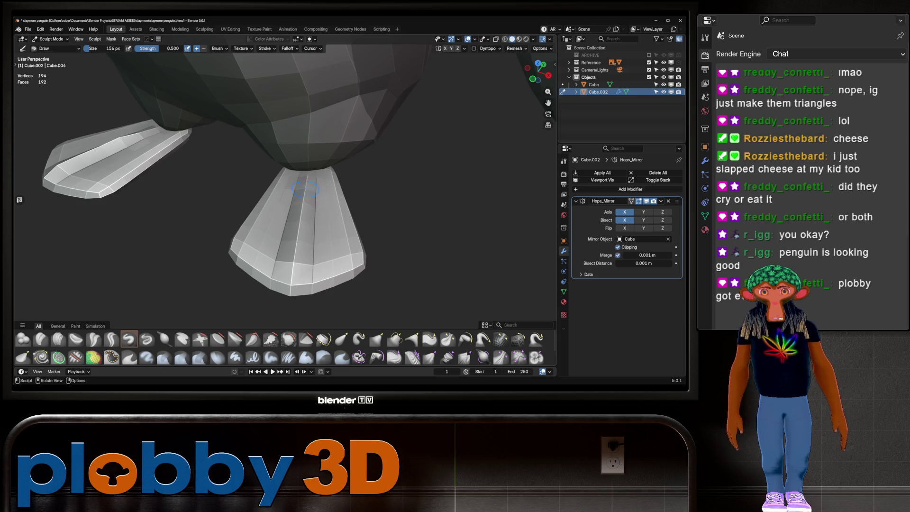
{"action": "middle_click_drag", "start_coordinate": [305, 188], "coordinate": [286, 284]}
{"action": "mouse_move", "coordinate": [286, 284]}
{"action": "left_mouse_down"}
{"action": "mouse_move", "coordinate": [269, 184]}
{"action": "mouse_move", "coordinate": [270, 284]}
{"action": "left_mouse_up"}
{"action": "left_click_drag", "start_coordinate": [268, 175], "coordinate": [271, 285]}
{"action": "left_click_drag", "start_coordinate": [274, 171], "coordinate": [272, 294]}
{"action": "mouse_move", "coordinate": [272, 293]}
{"action": "middle_mouse_down"}
{"action": "mouse_move", "coordinate": [255, 208]}
{"action": "mouse_move", "coordinate": [327, 159]}
{"action": "middle_mouse_up"}
{"action": "left_click_drag", "start_coordinate": [327, 159], "coordinate": [325, 194]}
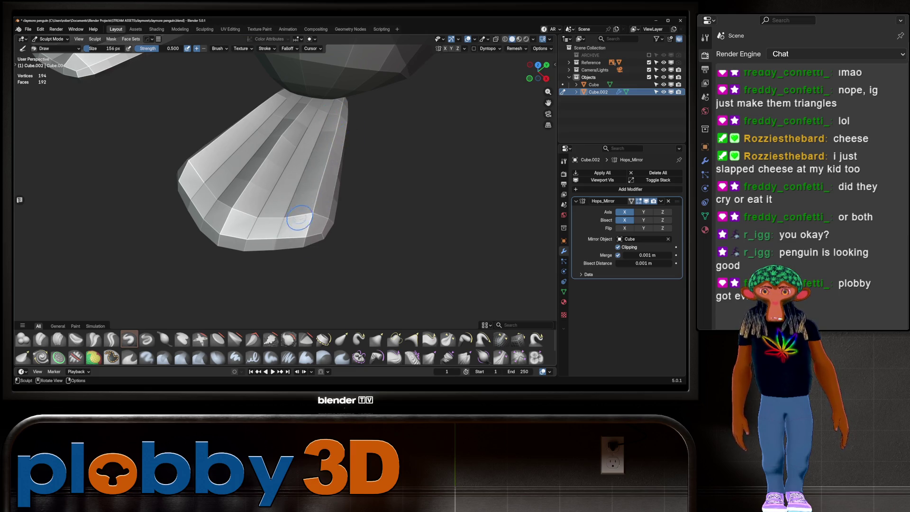
Raise the foot's upper surface, then bulge it out with the Inflate/Deflate brush.
{"action": "middle_click_drag", "start_coordinate": [349, 269], "coordinate": [218, 131]}
{"action": "mouse_move", "coordinate": [227, 139]}
{"action": "left_mouse_down"}
{"action": "mouse_move", "coordinate": [212, 132]}
{"action": "mouse_move", "coordinate": [230, 137]}
{"action": "left_mouse_up"}
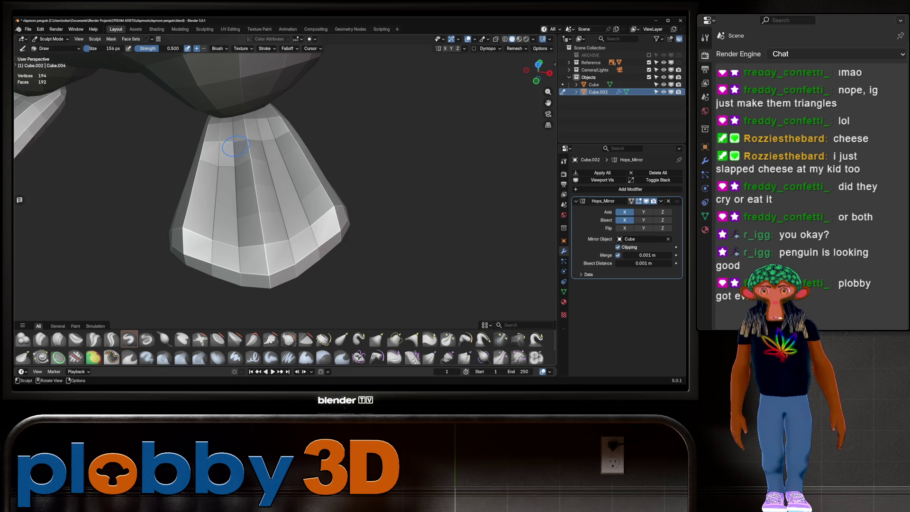
{"action": "left_click_drag", "start_coordinate": [287, 137], "coordinate": [258, 150]}
{"action": "mouse_move", "coordinate": [259, 131]}
{"action": "middle_mouse_down"}
{"action": "mouse_move", "coordinate": [285, 132]}
{"action": "mouse_move", "coordinate": [199, 213]}
{"action": "middle_mouse_up"}
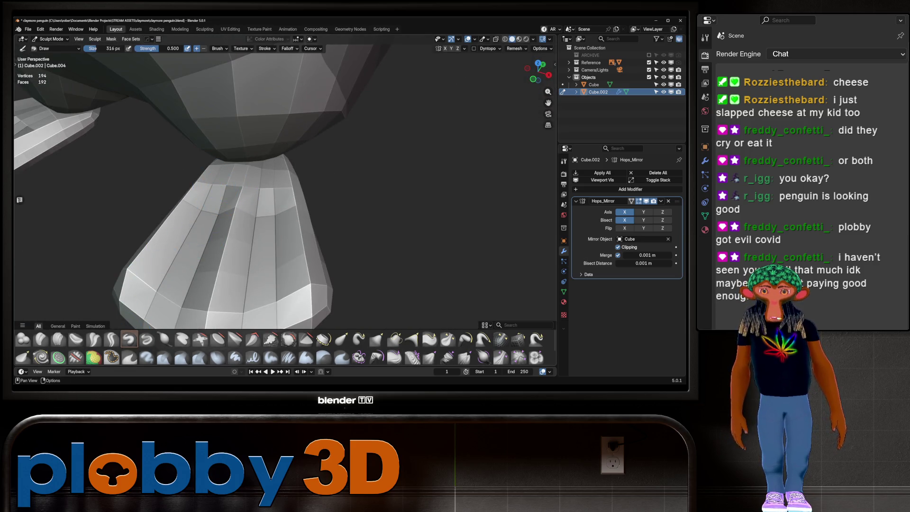
{"action": "left_click", "coordinate": [164, 339]}
{"action": "left_click_drag", "start_coordinate": [244, 165], "coordinate": [284, 185]}
Inspect the feet from underneath and check their edge loops in Edit Mode.
{"action": "mouse_move", "coordinate": [284, 186]}
{"action": "middle_mouse_down"}
{"action": "mouse_move", "coordinate": [334, 170]}
{"action": "mouse_move", "coordinate": [360, 142]}
{"action": "mouse_move", "coordinate": [281, 201]}
{"action": "middle_mouse_up"}
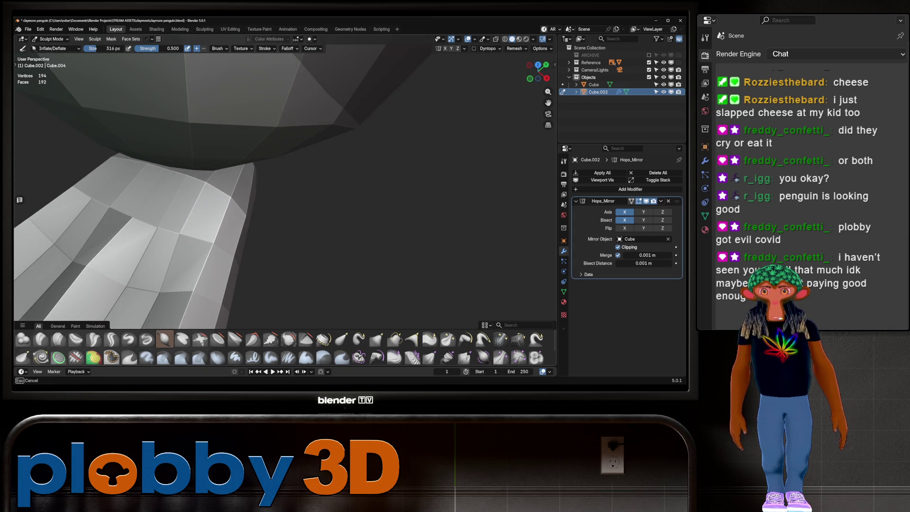
{"action": "mouse_move", "coordinate": [199, 178]}
{"action": "middle_mouse_down"}
{"action": "mouse_move", "coordinate": [239, 240]}
{"action": "mouse_move", "coordinate": [210, 188]}
{"action": "mouse_move", "coordinate": [233, 193]}
{"action": "mouse_move", "coordinate": [228, 198]}
{"action": "mouse_move", "coordinate": [215, 180]}
{"action": "mouse_move", "coordinate": [284, 178]}
{"action": "mouse_move", "coordinate": [277, 173]}
{"action": "mouse_move", "coordinate": [324, 195]}
{"action": "middle_mouse_up"}
{"action": "scroll", "coordinate": [274, 171], "scroll_direction": "up", "scroll_amount": 5}
{"action": "scroll", "coordinate": [273, 171], "scroll_direction": "down", "scroll_amount": 3}
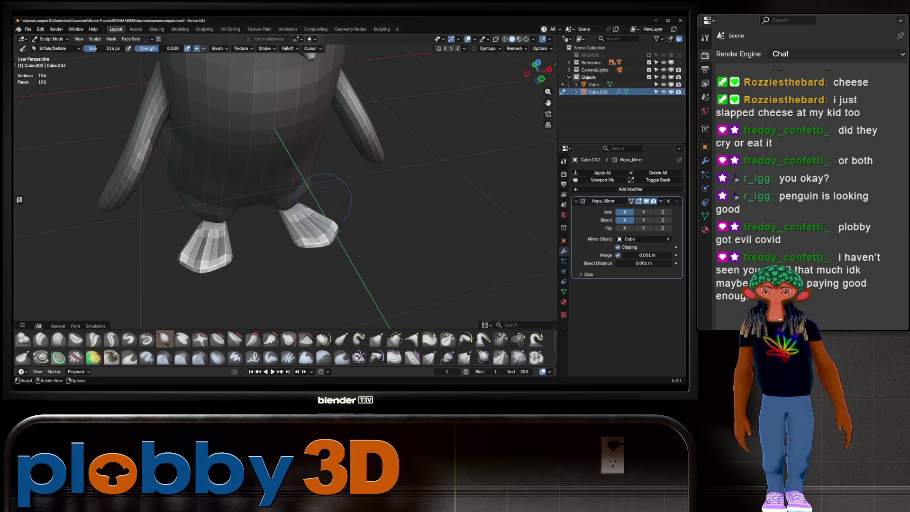
{"action": "scroll", "coordinate": [324, 195], "scroll_direction": "down", "scroll_amount": 4}
{"action": "scroll", "coordinate": [220, 145], "scroll_direction": "up", "scroll_amount": 5}
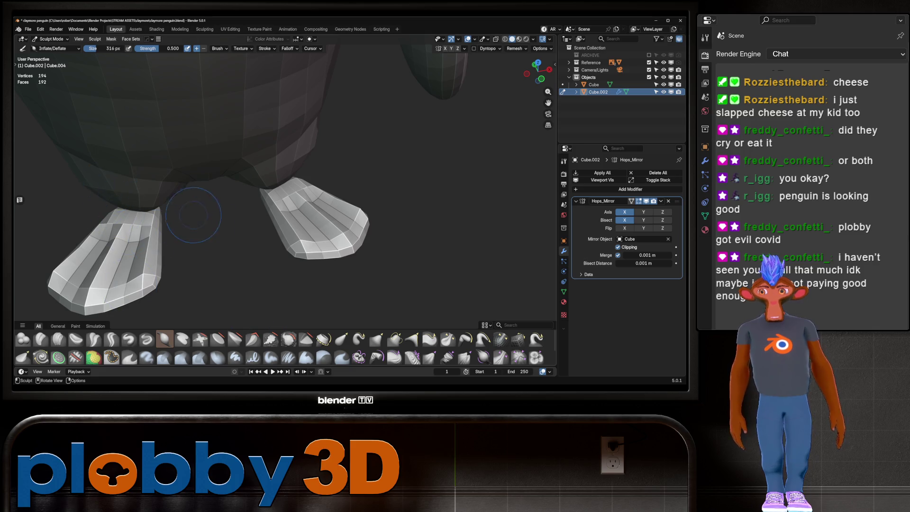
{"action": "scroll", "coordinate": [260, 227], "scroll_direction": "down", "scroll_amount": 3}
{"action": "key", "text": "Tab"}
{"action": "key", "text": "Tab"}
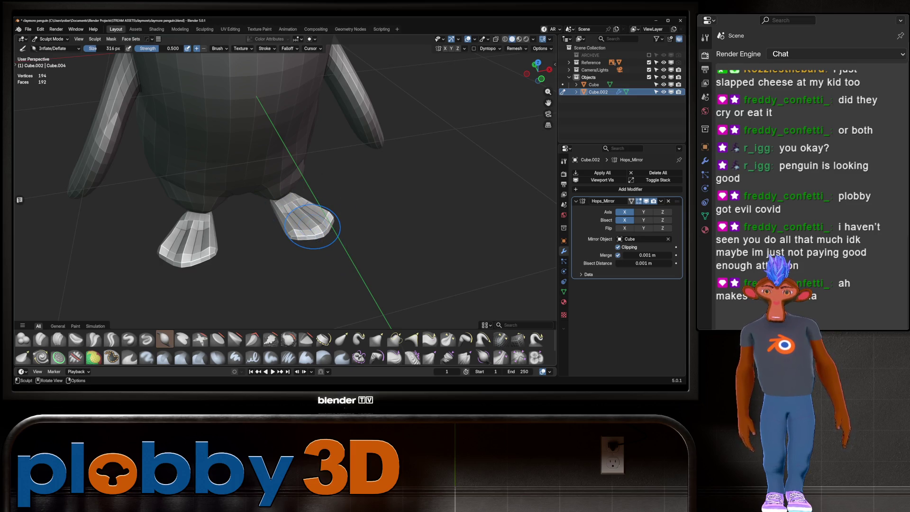
{"action": "scroll", "coordinate": [275, 202], "scroll_direction": "up", "scroll_amount": 3}
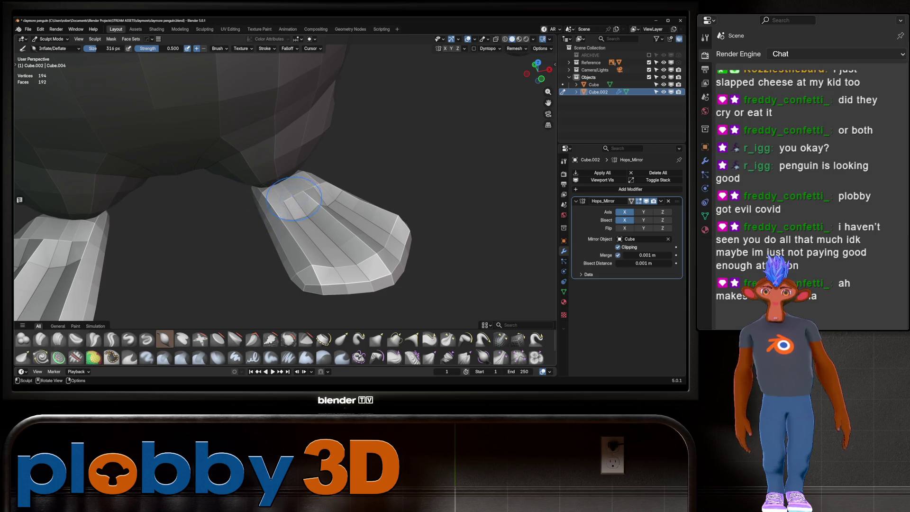
{"action": "mouse_move", "coordinate": [270, 191]}
{"action": "middle_mouse_down"}
{"action": "mouse_move", "coordinate": [299, 180]}
{"action": "mouse_move", "coordinate": [308, 184]}
{"action": "mouse_move", "coordinate": [284, 190]}
{"action": "mouse_move", "coordinate": [294, 180]}
{"action": "mouse_move", "coordinate": [312, 211]}
{"action": "mouse_move", "coordinate": [272, 207]}
{"action": "mouse_move", "coordinate": [275, 196]}
{"action": "mouse_move", "coordinate": [262, 204]}
{"action": "middle_mouse_up"}
{"action": "key", "text": "Tab"}
{"action": "scroll", "coordinate": [308, 184], "scroll_direction": "up", "scroll_amount": 3}
{"action": "key", "text": "Tab"}
Switch back to the Draw brush and isolate the two feet in local view.
{"action": "scroll", "coordinate": [265, 195], "scroll_direction": "down", "scroll_amount": 5}
{"action": "scroll", "coordinate": [265, 201], "scroll_direction": "up", "scroll_amount": 2}
{"action": "scroll", "coordinate": [265, 200], "scroll_direction": "up", "scroll_amount": 2}
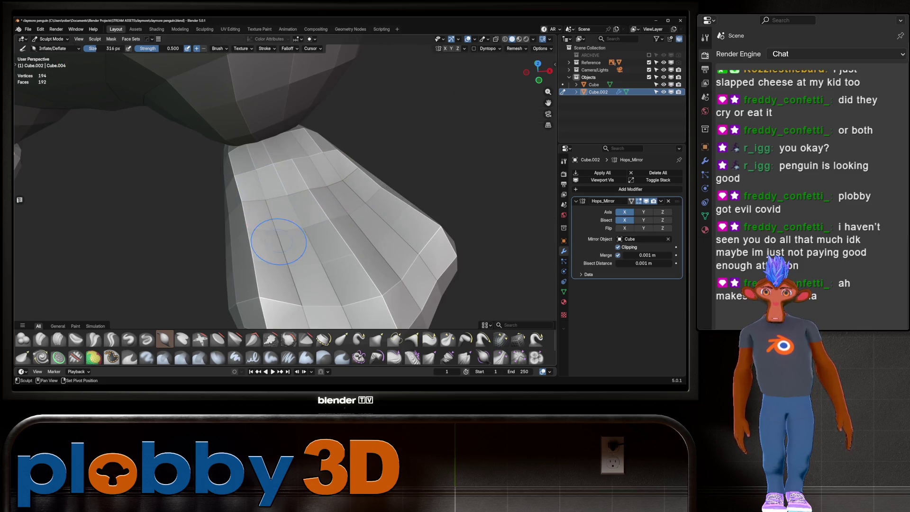
{"action": "scroll", "coordinate": [327, 156], "scroll_direction": "down", "scroll_amount": 4}
{"action": "mouse_move", "coordinate": [326, 157]}
{"action": "middle_mouse_down"}
{"action": "mouse_move", "coordinate": [254, 143]}
{"action": "mouse_move", "coordinate": [332, 185]}
{"action": "mouse_move", "coordinate": [335, 197]}
{"action": "mouse_move", "coordinate": [323, 186]}
{"action": "mouse_move", "coordinate": [331, 191]}
{"action": "mouse_move", "coordinate": [259, 253]}
{"action": "mouse_move", "coordinate": [340, 232]}
{"action": "mouse_move", "coordinate": [303, 237]}
{"action": "mouse_move", "coordinate": [284, 218]}
{"action": "mouse_move", "coordinate": [298, 152]}
{"action": "mouse_move", "coordinate": [281, 72]}
{"action": "mouse_move", "coordinate": [303, 236]}
{"action": "middle_mouse_up"}
{"action": "key", "text": "Tab"}
{"action": "key", "text": "Tab"}
{"action": "left_click", "coordinate": [128, 339]}
{"action": "key", "text": "slash"}
{"action": "scroll", "coordinate": [317, 254], "scroll_direction": "up", "scroll_amount": 3}
{"action": "scroll", "coordinate": [314, 227], "scroll_direction": "down", "scroll_amount": 5}
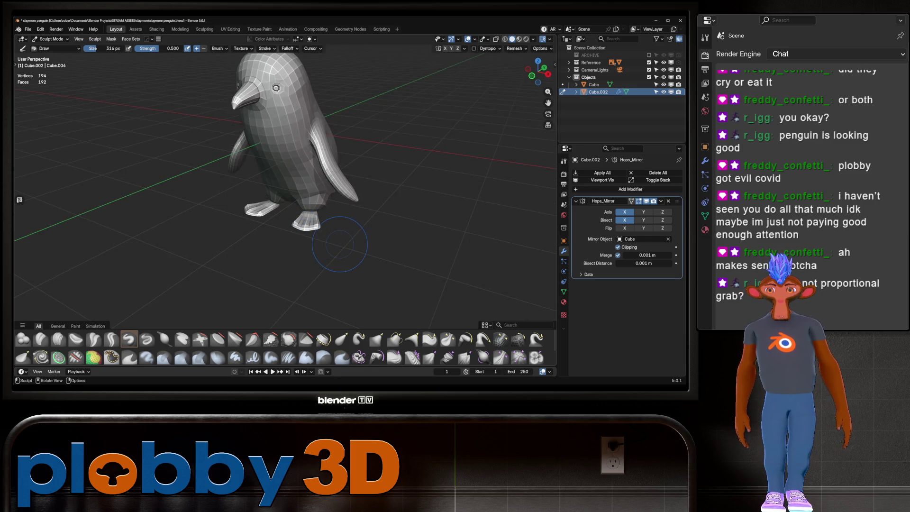
Zoom in, select the Mask brush, and orbit to a low side view of the feet.
{"action": "scroll", "coordinate": [310, 232], "scroll_direction": "up", "scroll_amount": 4}
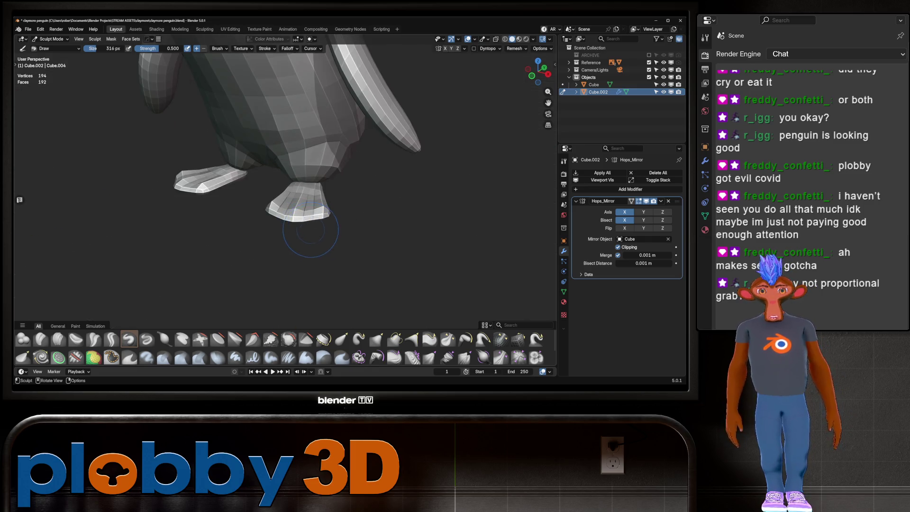
{"action": "scroll", "coordinate": [313, 231], "scroll_direction": "up", "scroll_amount": 3}
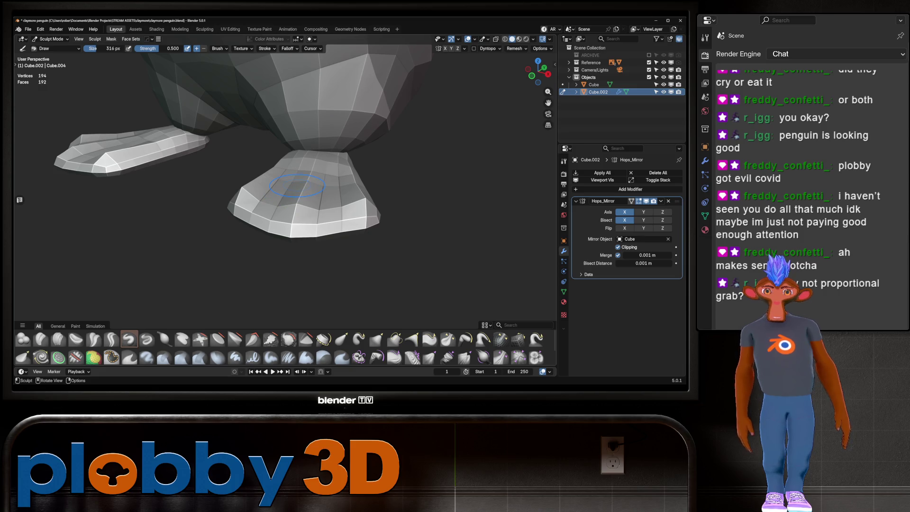
{"action": "key", "text": "m"}
{"action": "middle_click_drag", "start_coordinate": [296, 186], "coordinate": [302, 161]}
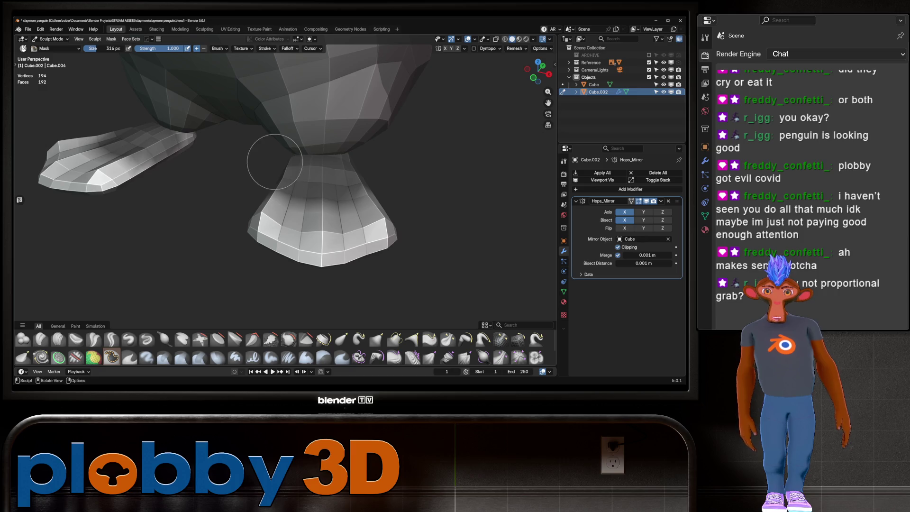
Pull the foot upward with a 764 px Grab brush, then enter Edit Mode.
{"action": "key", "text": "g"}
{"action": "key", "text": "f"}
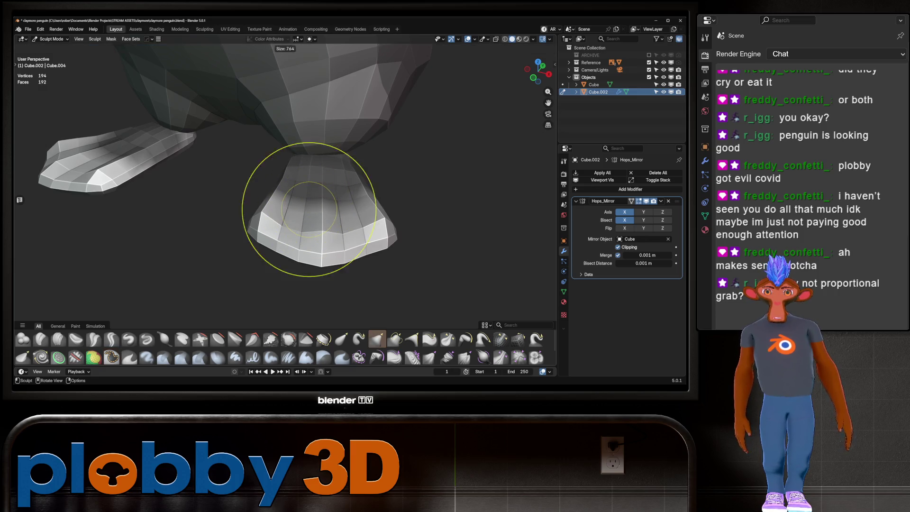
{"action": "left_click", "coordinate": [369, 209]}
{"action": "mouse_move", "coordinate": [315, 218]}
{"action": "left_mouse_down"}
{"action": "mouse_move", "coordinate": [320, 209]}
{"action": "mouse_move", "coordinate": [330, 221]}
{"action": "left_mouse_up"}
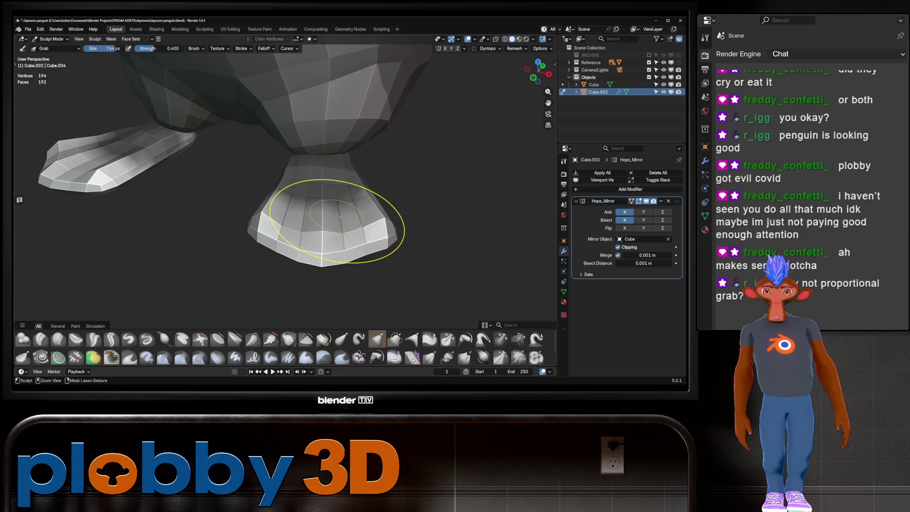
{"action": "key", "text": "Tab"}
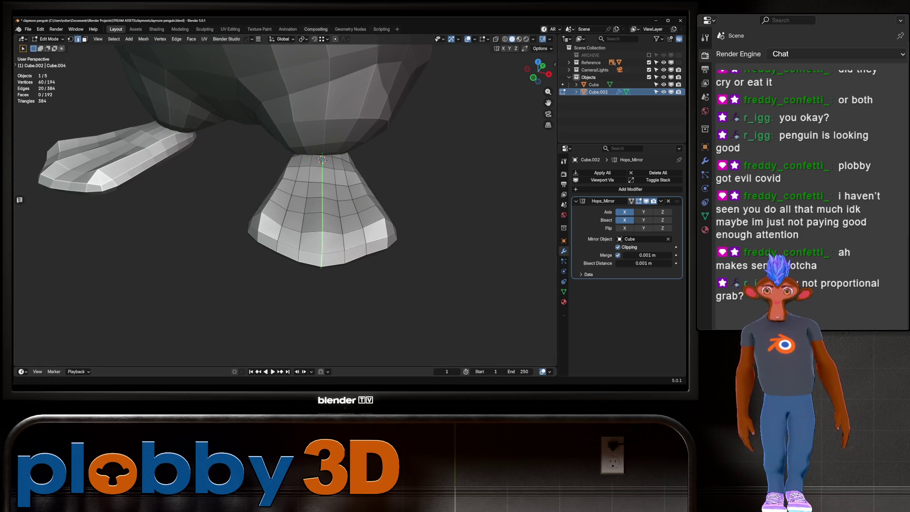
Enable proportional editing, check its falloff options, then return the foot to Sculpt Mode.
{"action": "left_click", "coordinate": [336, 39]}
{"action": "left_click", "coordinate": [345, 39]}
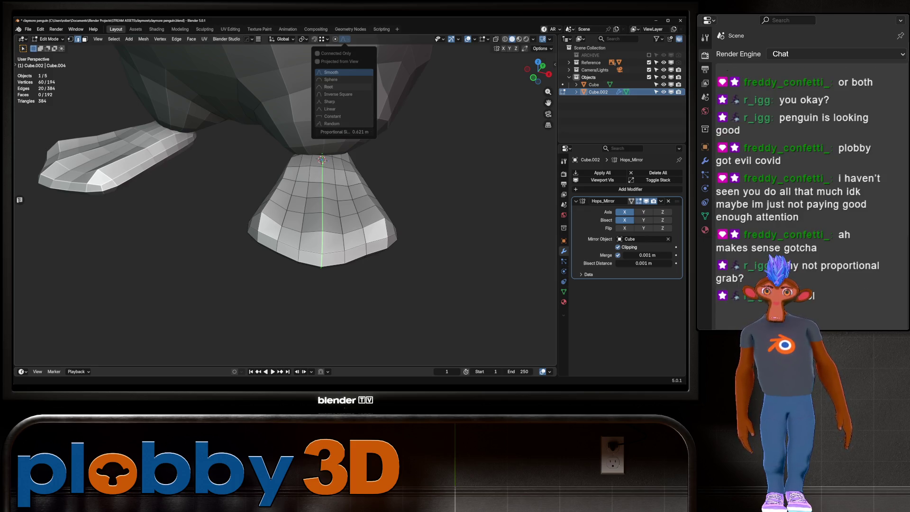
{"action": "key", "text": "ctrl+Tab"}
{"action": "left_click", "coordinate": [374, 251]}
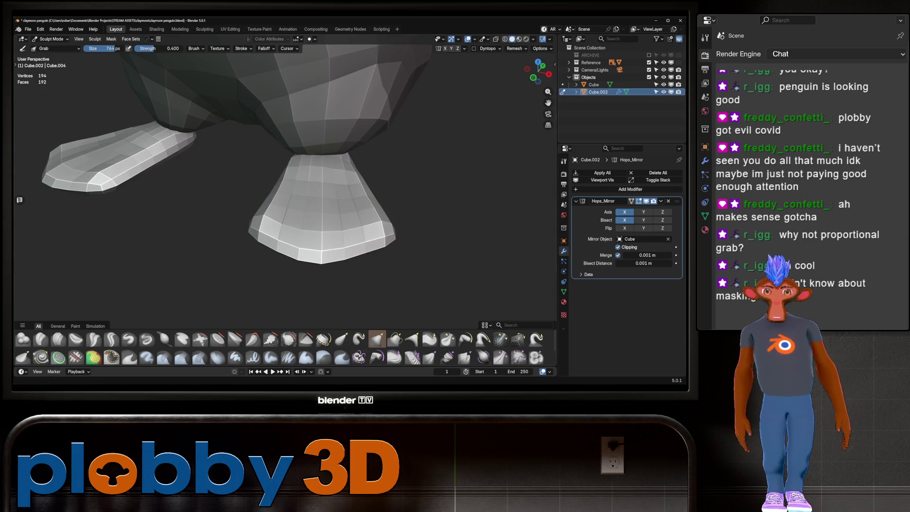
Undo the earlier edits, switch to the Snake Hook brush, and discard a test pull.
{"action": "key", "text": "ctrl+z"}
{"action": "key", "text": "ctrl+z"}
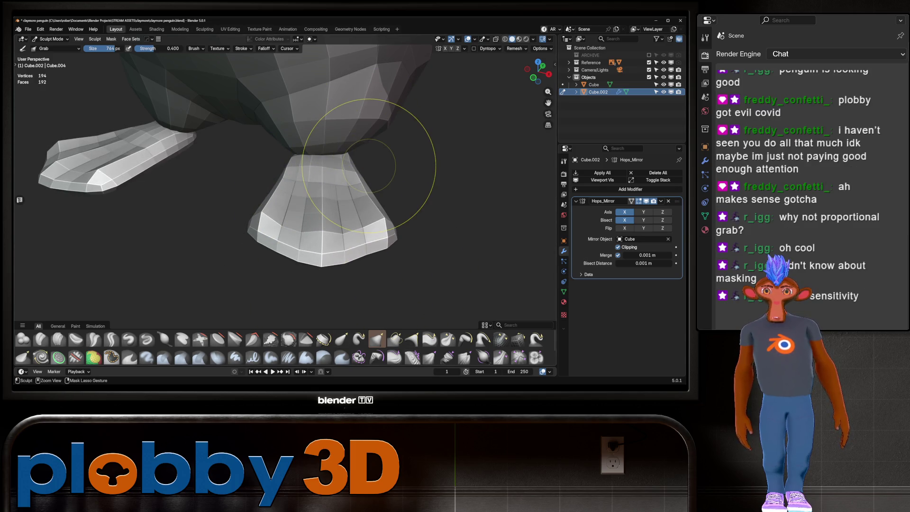
{"action": "left_click", "coordinate": [376, 338]}
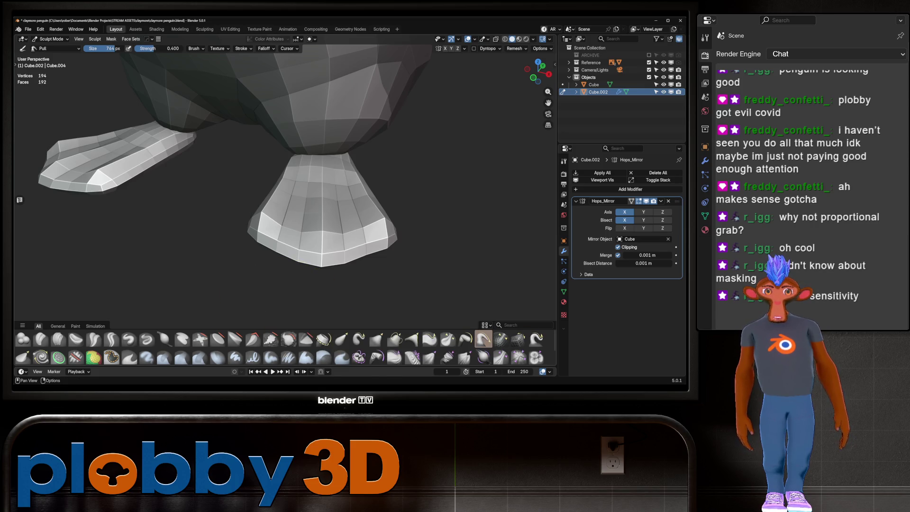
{"action": "left_click", "coordinate": [538, 337]}
{"action": "left_click_drag", "start_coordinate": [379, 213], "coordinate": [405, 268]}
{"action": "key", "text": "ctrl+z"}
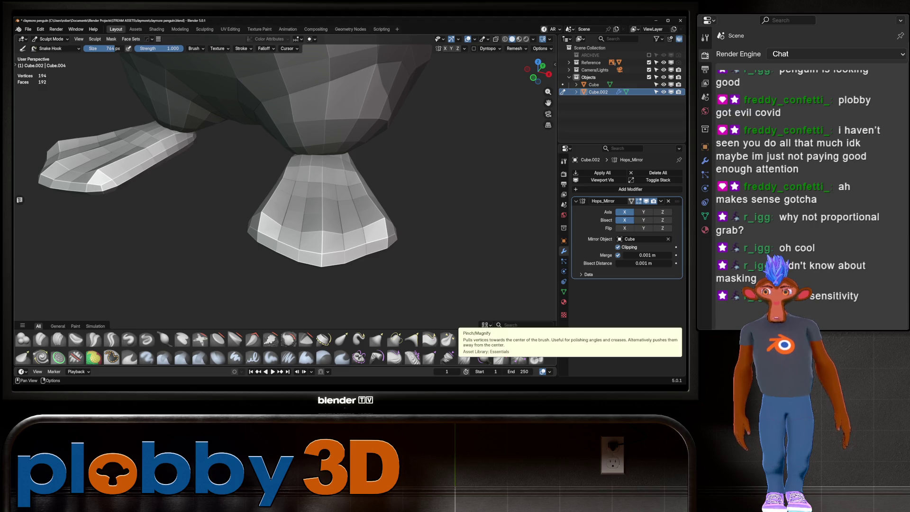
Shape the top of the foot with a 398 px Snake Hook brush on Smooth falloff.
{"action": "key", "text": "bracketleft"}
{"action": "key", "text": "bracketleft"}
{"action": "key", "text": "bracketleft"}
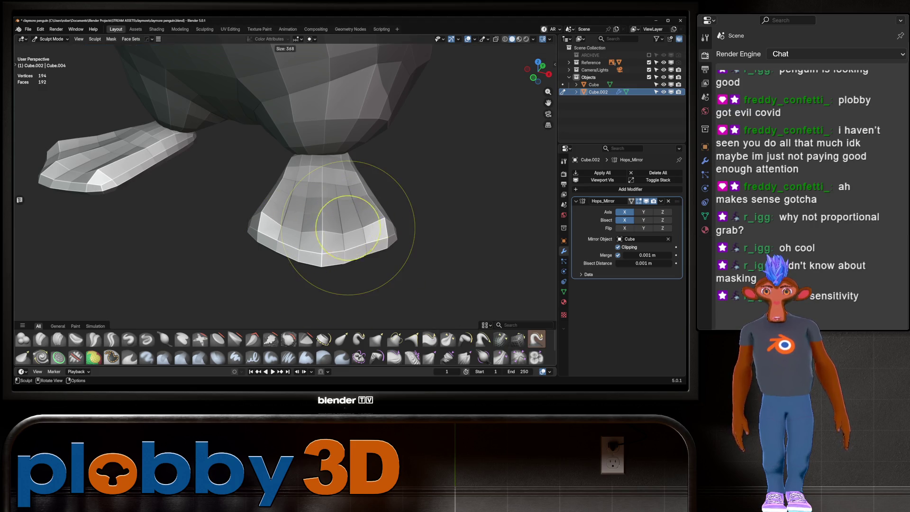
{"action": "middle_click_drag", "start_coordinate": [196, 252], "coordinate": [251, 217]}
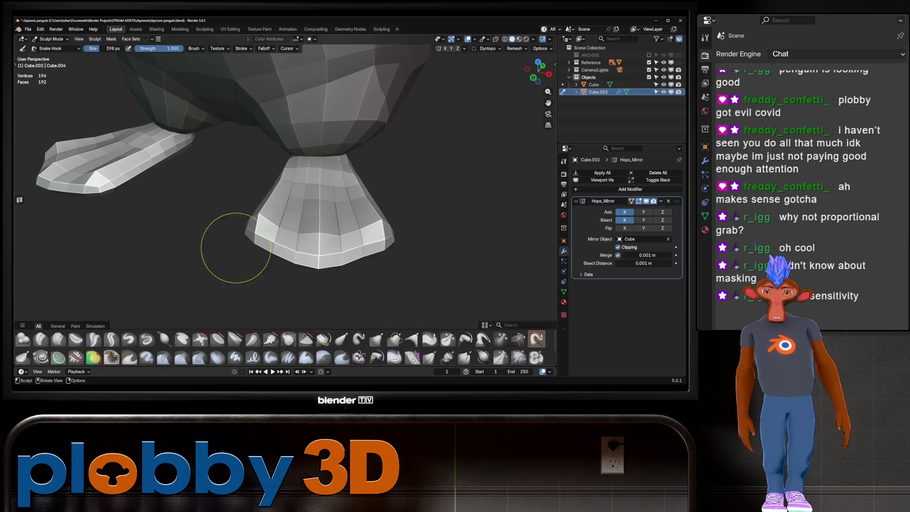
{"action": "mouse_move", "coordinate": [203, 254]}
{"action": "middle_mouse_down"}
{"action": "mouse_move", "coordinate": [171, 255]}
{"action": "mouse_move", "coordinate": [264, 213]}
{"action": "mouse_move", "coordinate": [285, 183]}
{"action": "middle_mouse_up"}
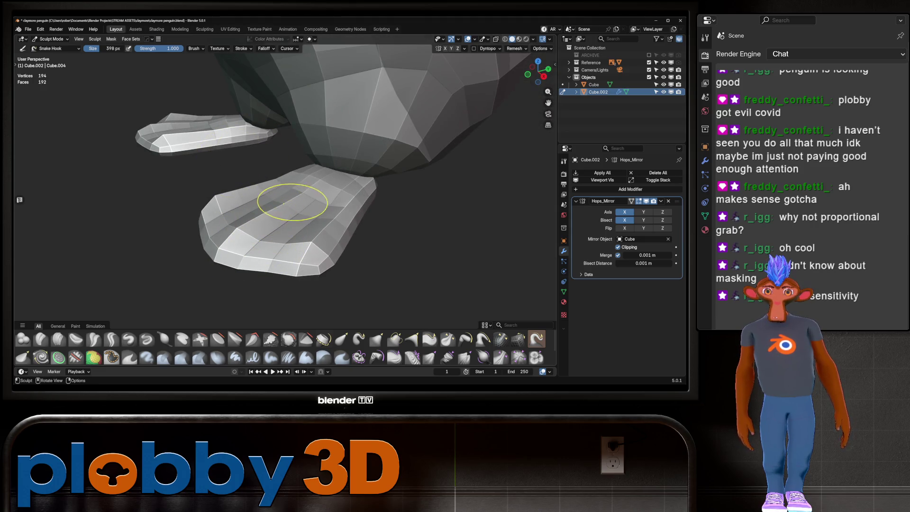
{"action": "mouse_move", "coordinate": [299, 193]}
{"action": "left_mouse_down"}
{"action": "mouse_move", "coordinate": [300, 203]}
{"action": "mouse_move", "coordinate": [294, 194]}
{"action": "left_mouse_up"}
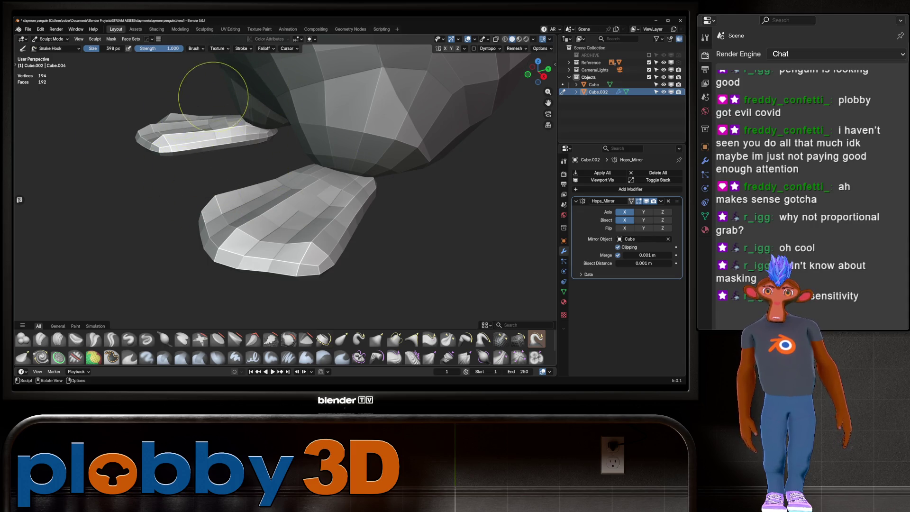
{"action": "left_click", "coordinate": [265, 48]}
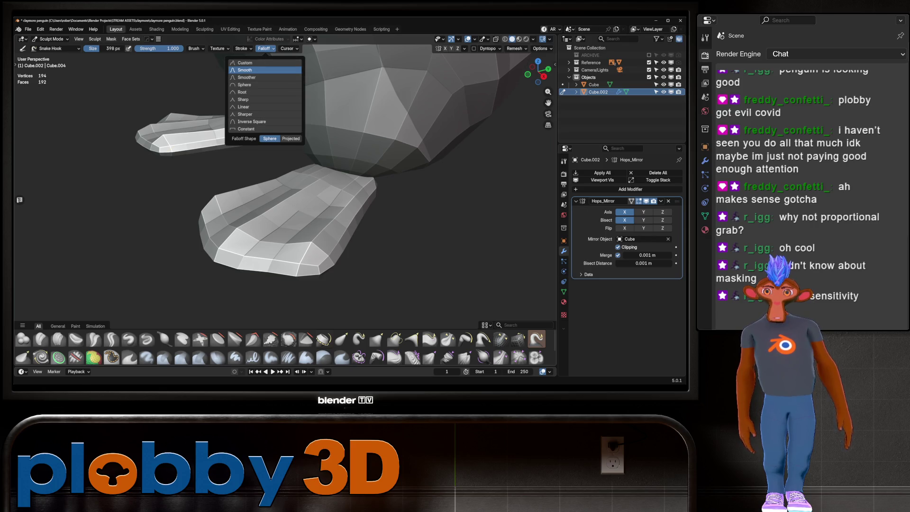
{"action": "left_click", "coordinate": [255, 69]}
{"action": "key", "text": "f"}
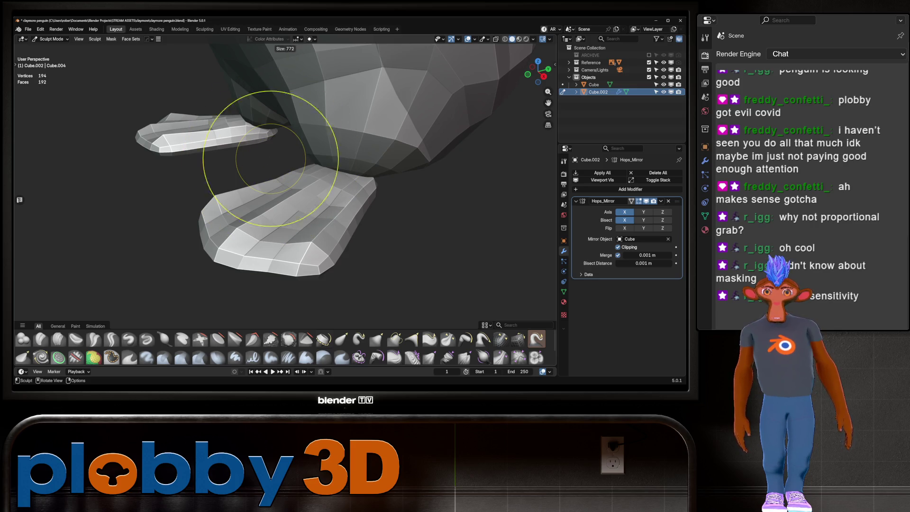
{"action": "left_click", "coordinate": [327, 206]}
Pull the foot's left tip and front lower edge outward, mirrored on the other foot.
{"action": "left_click_drag", "start_coordinate": [331, 203], "coordinate": [283, 183]}
{"action": "mouse_move", "coordinate": [256, 192]}
{"action": "middle_mouse_down"}
{"action": "mouse_move", "coordinate": [289, 218]}
{"action": "mouse_move", "coordinate": [257, 189]}
{"action": "mouse_move", "coordinate": [269, 223]}
{"action": "middle_mouse_up"}
{"action": "left_click_drag", "start_coordinate": [201, 209], "coordinate": [188, 215]}
{"action": "left_click_drag", "start_coordinate": [288, 219], "coordinate": [289, 224]}
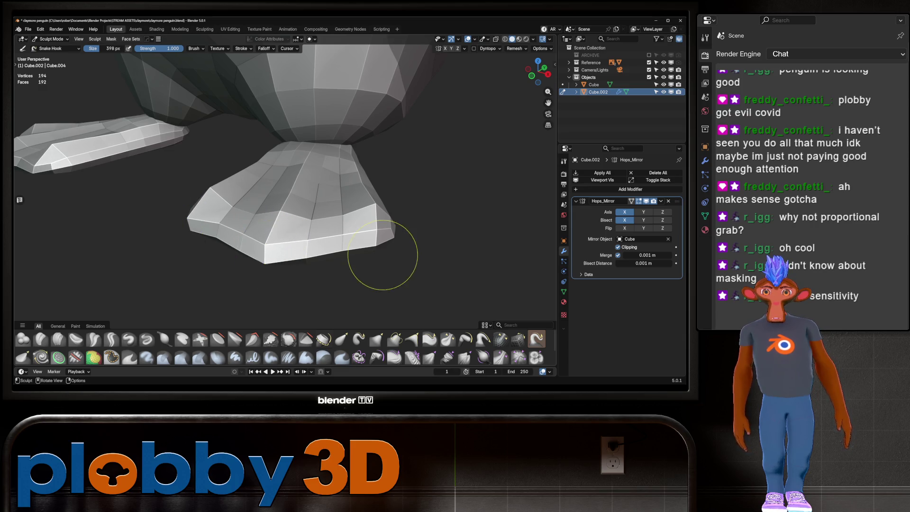
{"action": "mouse_move", "coordinate": [284, 222]}
{"action": "middle_mouse_down"}
{"action": "mouse_move", "coordinate": [211, 201]}
{"action": "mouse_move", "coordinate": [272, 204]}
{"action": "middle_mouse_up"}
{"action": "key", "text": "shift+c"}
{"action": "mouse_move", "coordinate": [223, 267]}
{"action": "middle_mouse_down"}
{"action": "mouse_move", "coordinate": [319, 252]}
{"action": "mouse_move", "coordinate": [338, 229]}
{"action": "middle_mouse_up"}
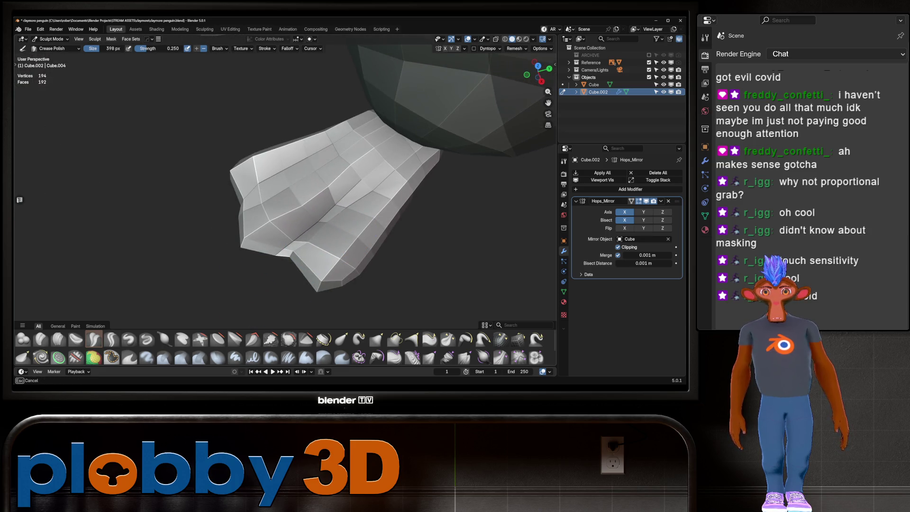
Crease grooves into the foot's left end and a notch in its left edge.
{"action": "mouse_move", "coordinate": [270, 208]}
{"action": "left_mouse_down"}
{"action": "mouse_move", "coordinate": [278, 178]}
{"action": "mouse_move", "coordinate": [279, 190]}
{"action": "mouse_move", "coordinate": [272, 173]}
{"action": "left_mouse_up"}
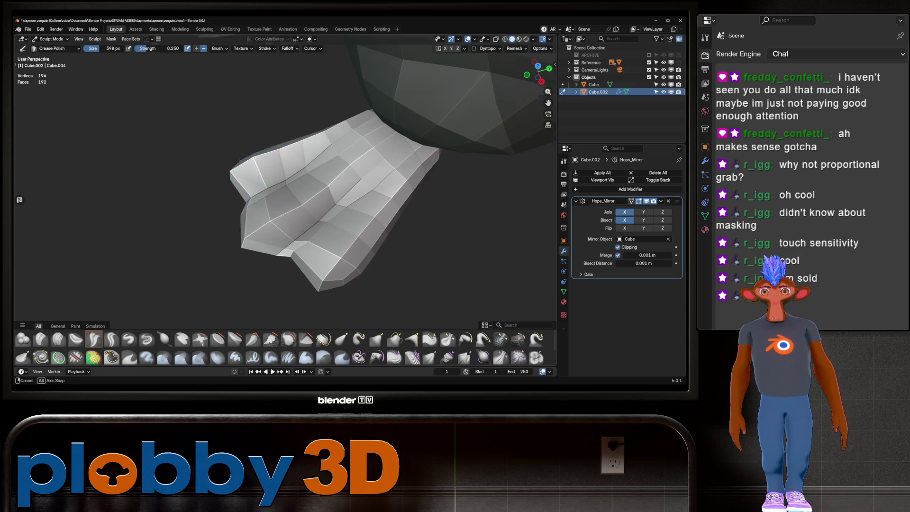
{"action": "middle_click_drag", "start_coordinate": [271, 173], "coordinate": [296, 90]}
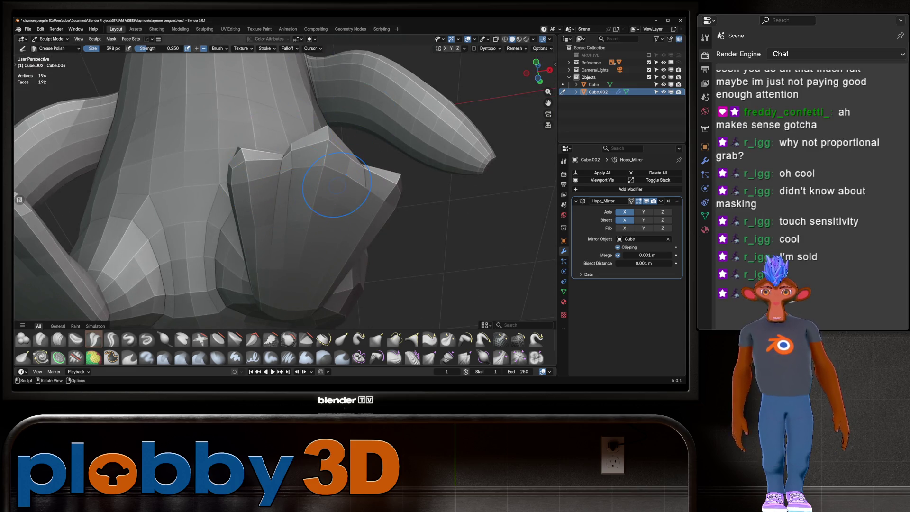
{"action": "mouse_move", "coordinate": [296, 90]}
{"action": "middle_mouse_down"}
{"action": "mouse_move", "coordinate": [319, 197]}
{"action": "mouse_move", "coordinate": [284, 145]}
{"action": "mouse_move", "coordinate": [343, 312]}
{"action": "middle_mouse_up"}
{"action": "scroll", "coordinate": [289, 152], "scroll_direction": "up", "scroll_amount": 3}
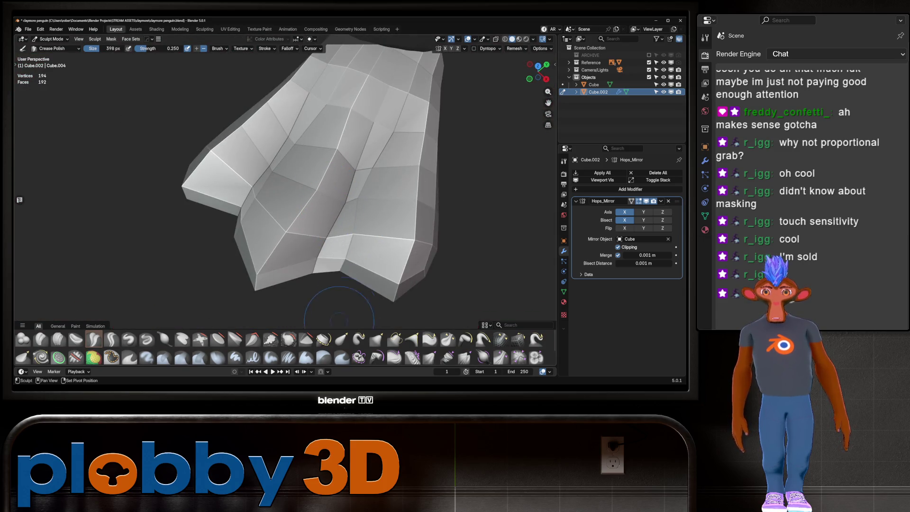
{"action": "left_click_drag", "start_coordinate": [262, 180], "coordinate": [252, 201]}
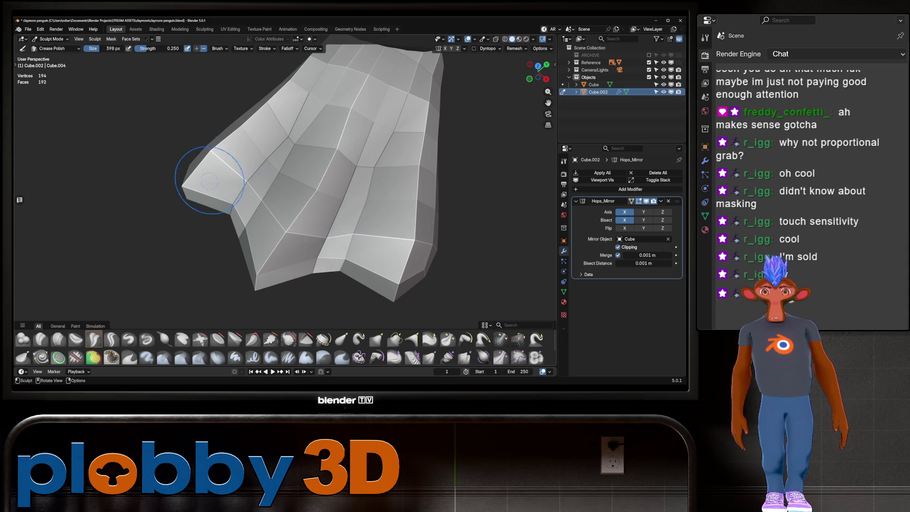
{"action": "mouse_move", "coordinate": [220, 191]}
{"action": "middle_mouse_down"}
{"action": "mouse_move", "coordinate": [265, 143]}
{"action": "mouse_move", "coordinate": [261, 161]}
{"action": "middle_mouse_up"}
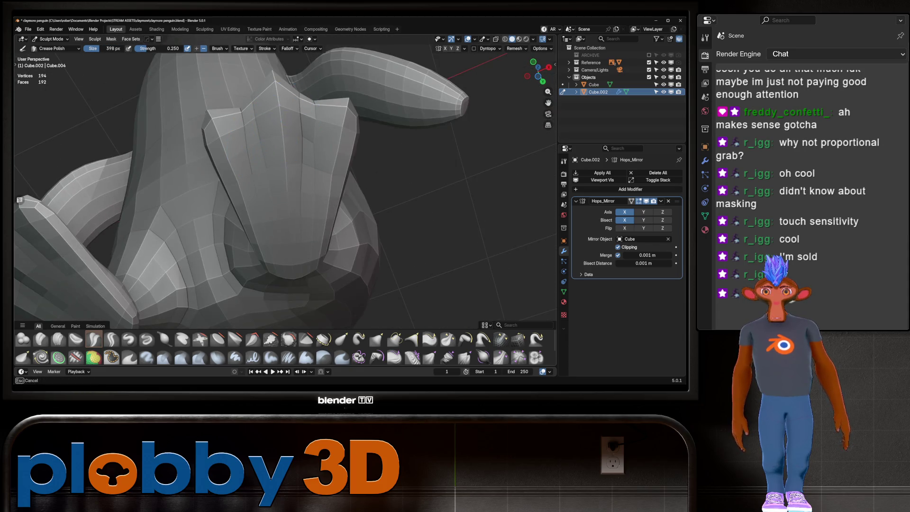
{"action": "mouse_move", "coordinate": [294, 99]}
{"action": "middle_mouse_down"}
{"action": "mouse_move", "coordinate": [294, 173]}
{"action": "mouse_move", "coordinate": [345, 197]}
{"action": "mouse_move", "coordinate": [254, 152]}
{"action": "mouse_move", "coordinate": [293, 185]}
{"action": "middle_mouse_up"}
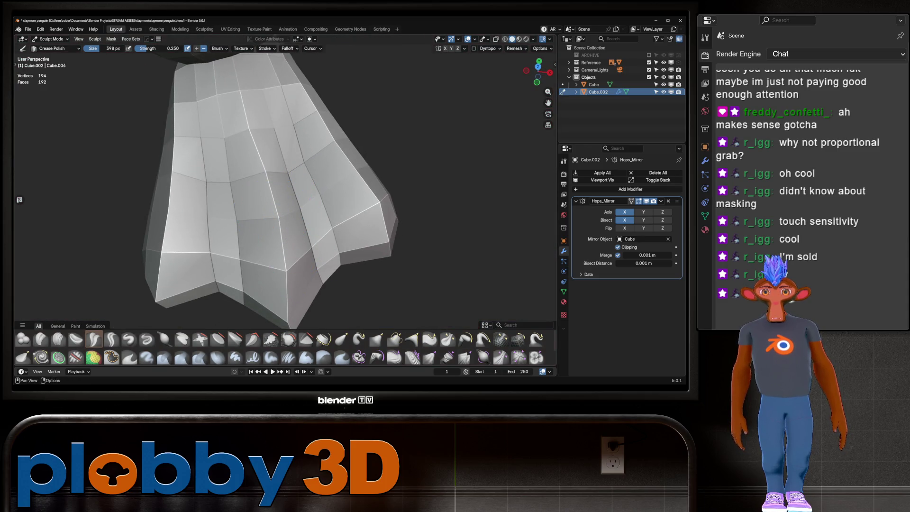
Even out the foot's vertices along its edge and tip with the Relax Slide brush.
{"action": "left_click", "coordinate": [518, 339]}
{"action": "mouse_move", "coordinate": [274, 209]}
{"action": "left_mouse_down"}
{"action": "mouse_move", "coordinate": [258, 218]}
{"action": "mouse_move", "coordinate": [266, 183]}
{"action": "left_mouse_up"}
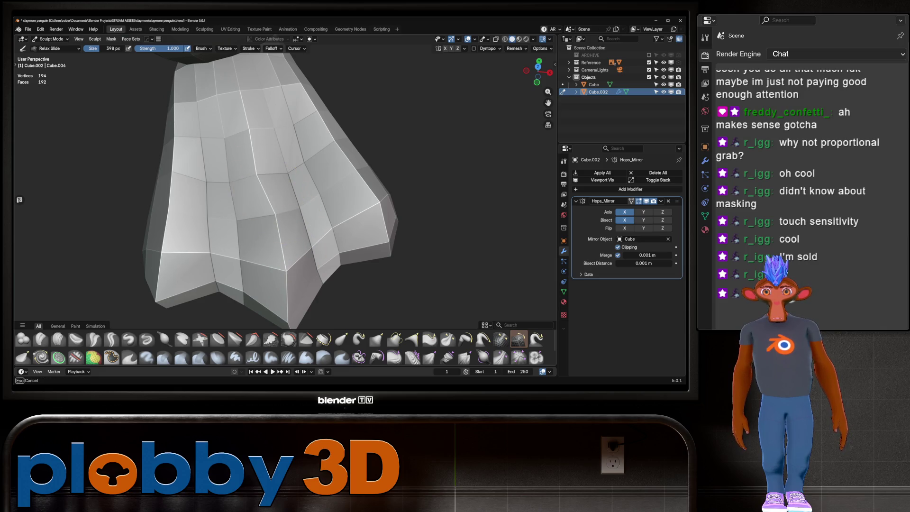
{"action": "left_click_drag", "start_coordinate": [263, 222], "coordinate": [279, 284]}
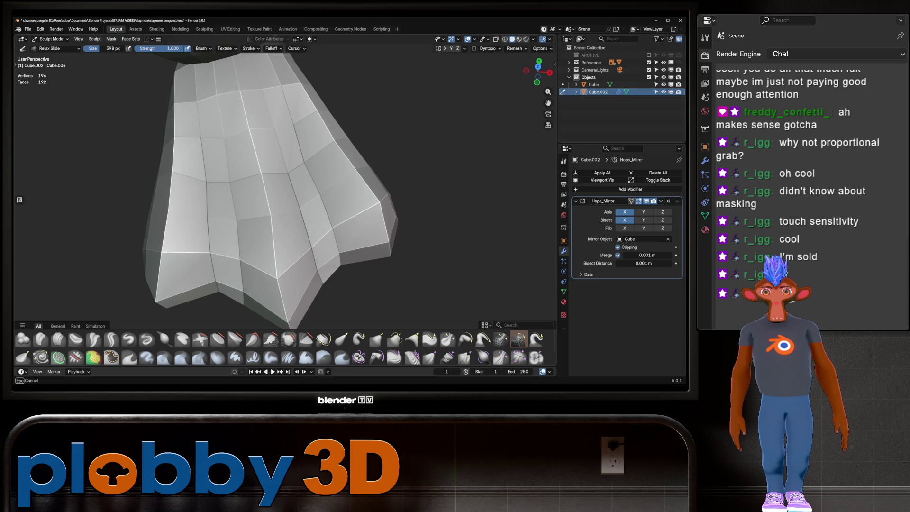
{"action": "mouse_move", "coordinate": [279, 285]}
{"action": "middle_mouse_down"}
{"action": "mouse_move", "coordinate": [209, 176]}
{"action": "mouse_move", "coordinate": [289, 256]}
{"action": "mouse_move", "coordinate": [275, 251]}
{"action": "middle_mouse_up"}
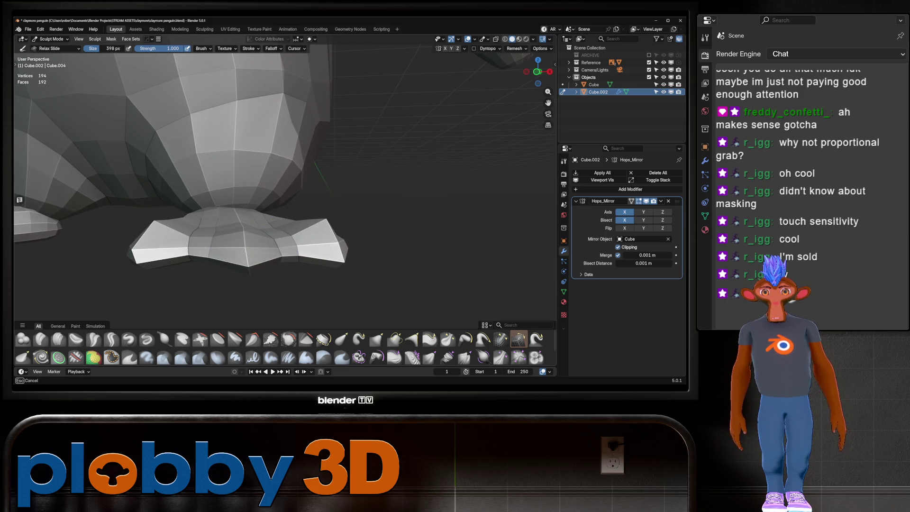
{"action": "left_click_drag", "start_coordinate": [318, 222], "coordinate": [296, 233]}
{"action": "left_click_drag", "start_coordinate": [156, 225], "coordinate": [156, 232]}
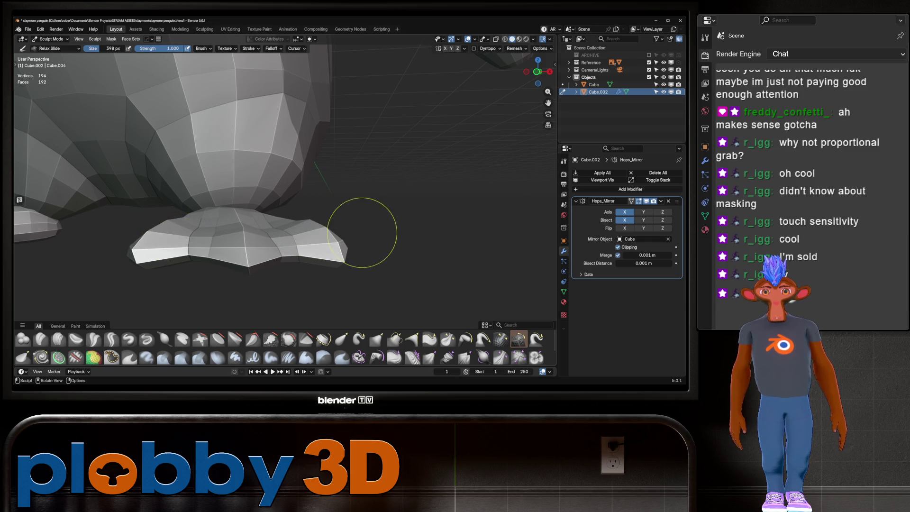
{"action": "middle_click_drag", "start_coordinate": [320, 222], "coordinate": [333, 216]}
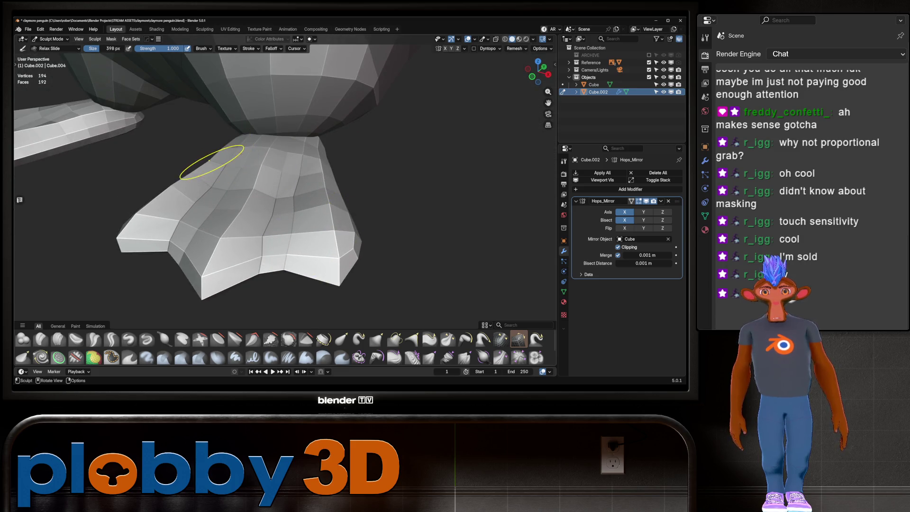
{"action": "middle_click_drag", "start_coordinate": [256, 189], "coordinate": [259, 187]}
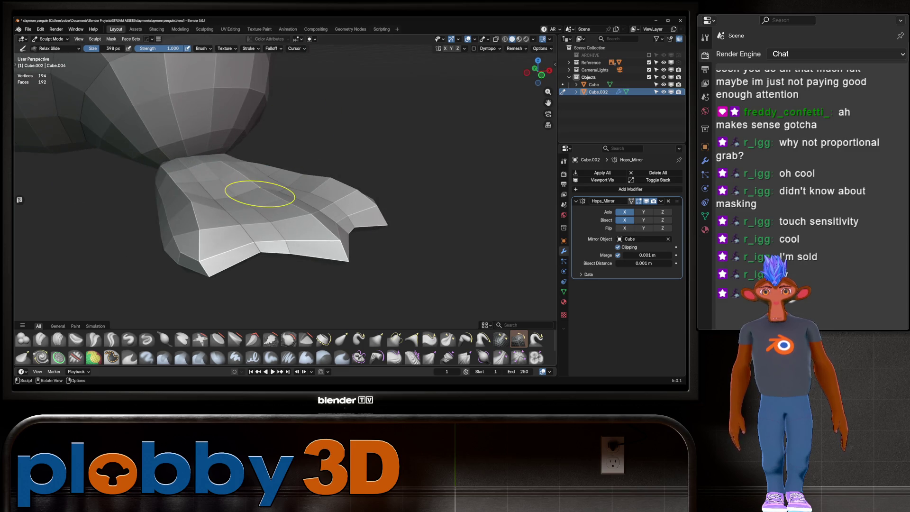
{"action": "key", "text": "g"}
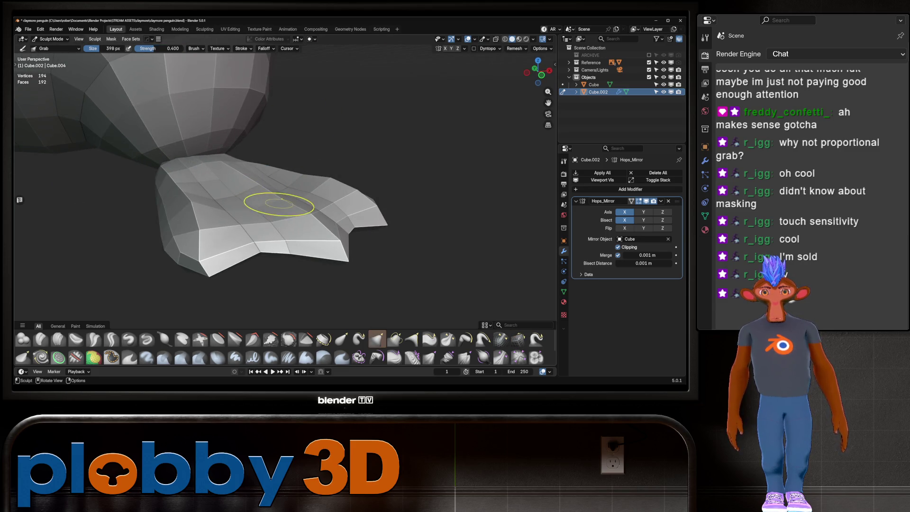
{"action": "middle_click_drag", "start_coordinate": [223, 165], "coordinate": [209, 160]}
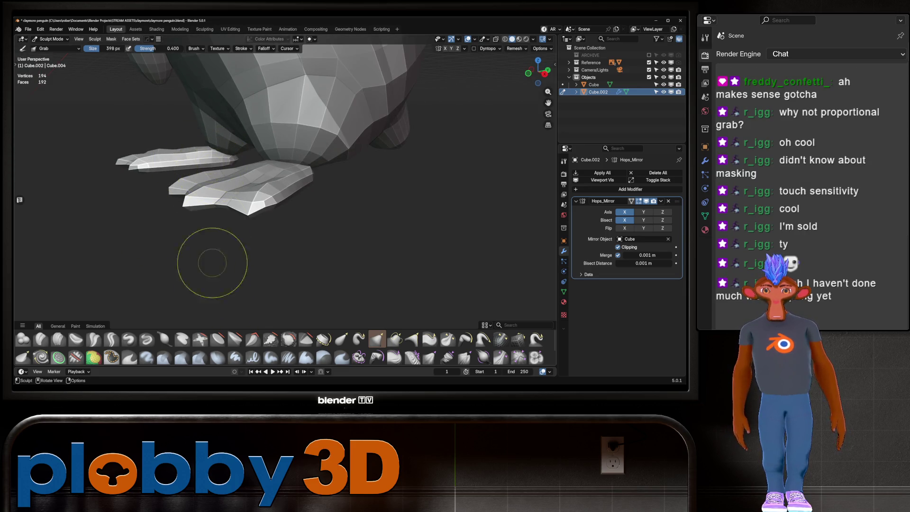
{"action": "middle_click_drag", "start_coordinate": [306, 219], "coordinate": [239, 177]}
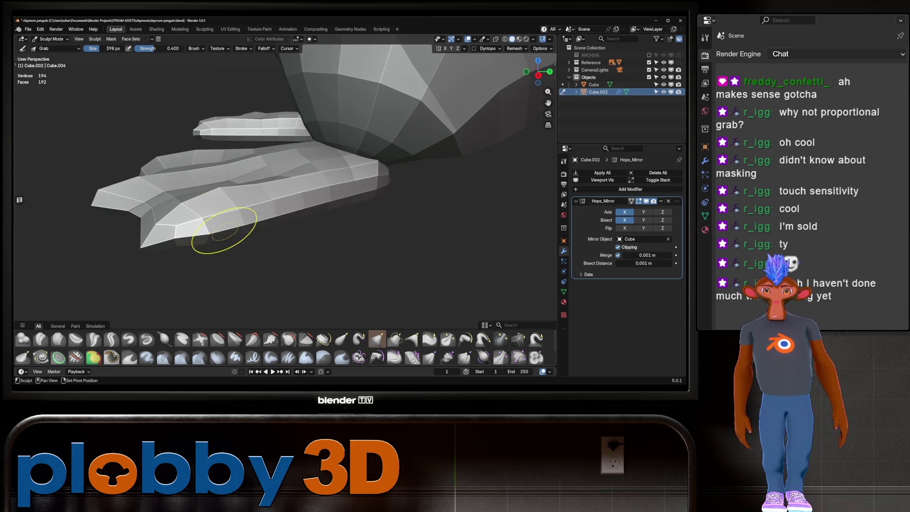
{"action": "middle_click_drag", "start_coordinate": [249, 225], "coordinate": [251, 223]}
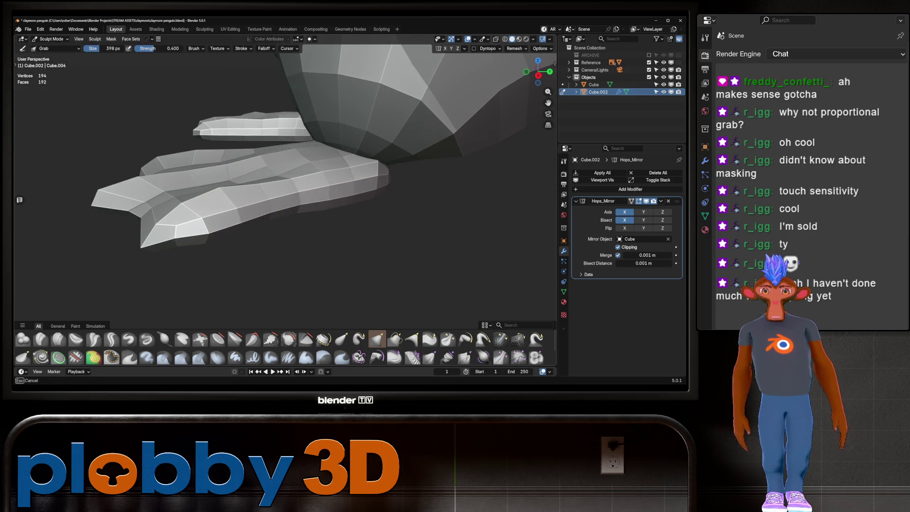
{"action": "mouse_move", "coordinate": [159, 244]}
{"action": "middle_mouse_down"}
{"action": "mouse_move", "coordinate": [360, 194]}
{"action": "mouse_move", "coordinate": [362, 182]}
{"action": "middle_mouse_up"}
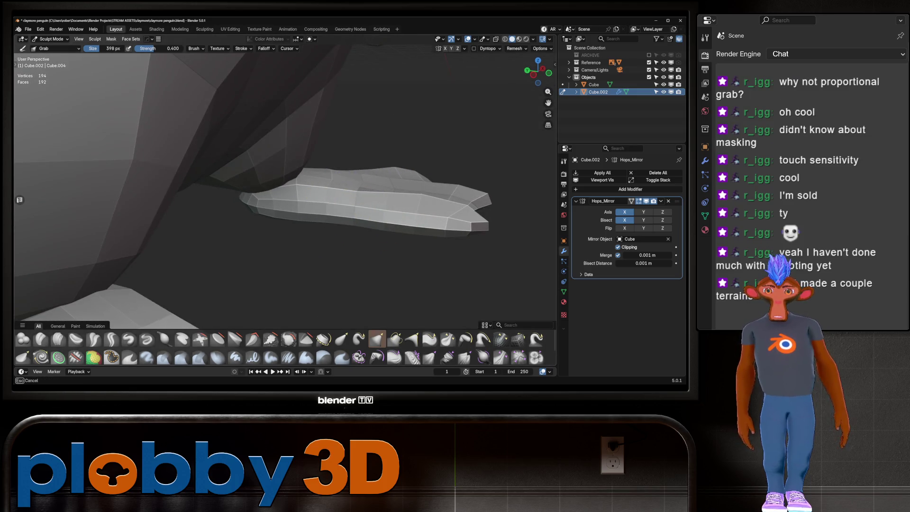
{"action": "mouse_move", "coordinate": [382, 230]}
{"action": "middle_mouse_down"}
{"action": "mouse_move", "coordinate": [203, 250]}
{"action": "mouse_move", "coordinate": [267, 226]}
{"action": "middle_mouse_up"}
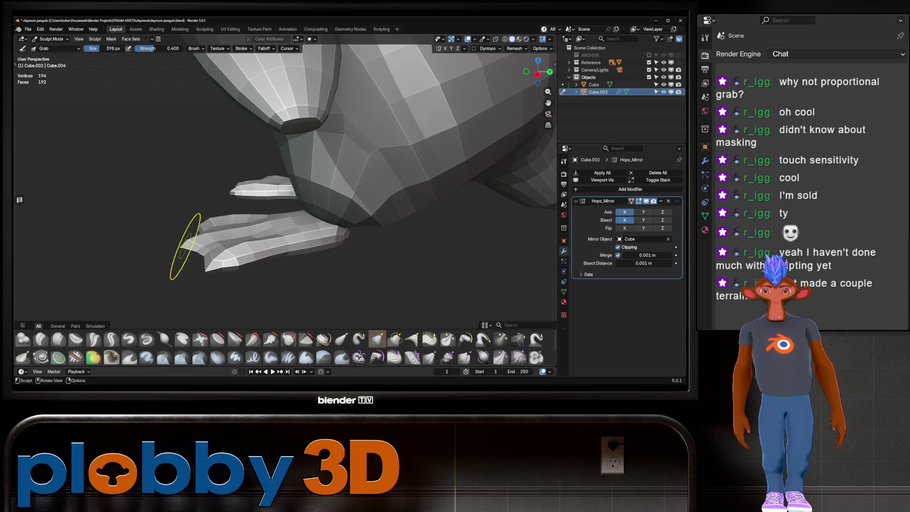
{"action": "middle_click_drag", "start_coordinate": [183, 249], "coordinate": [173, 240]}
{"action": "mouse_move", "coordinate": [126, 269]}
{"action": "middle_mouse_down"}
{"action": "mouse_move", "coordinate": [221, 257]}
{"action": "mouse_move", "coordinate": [143, 215]}
{"action": "mouse_move", "coordinate": [244, 198]}
{"action": "mouse_move", "coordinate": [335, 149]}
{"action": "mouse_move", "coordinate": [365, 104]}
{"action": "mouse_move", "coordinate": [213, 172]}
{"action": "mouse_move", "coordinate": [208, 156]}
{"action": "mouse_move", "coordinate": [251, 199]}
{"action": "middle_mouse_up"}
{"action": "scroll", "coordinate": [251, 200], "scroll_direction": "up", "scroll_amount": 2}
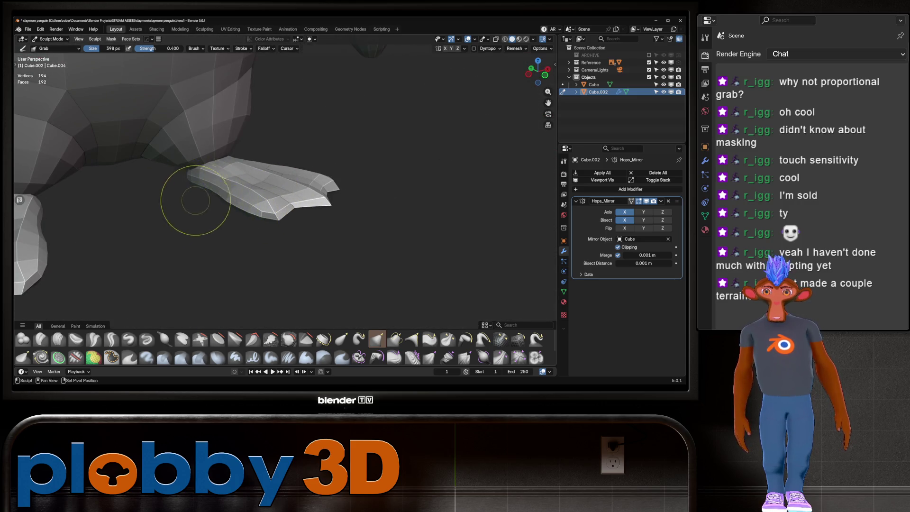
{"action": "mouse_move", "coordinate": [155, 199]}
{"action": "middle_mouse_down"}
{"action": "mouse_move", "coordinate": [193, 193]}
{"action": "mouse_move", "coordinate": [143, 203]}
{"action": "mouse_move", "coordinate": [252, 255]}
{"action": "middle_mouse_up"}
{"action": "scroll", "coordinate": [253, 255], "scroll_direction": "down", "scroll_amount": 5}
{"action": "mouse_move", "coordinate": [314, 254]}
{"action": "middle_mouse_down"}
{"action": "mouse_move", "coordinate": [243, 192]}
{"action": "mouse_move", "coordinate": [258, 208]}
{"action": "mouse_move", "coordinate": [249, 217]}
{"action": "middle_mouse_up"}
{"action": "scroll", "coordinate": [243, 193], "scroll_direction": "up", "scroll_amount": 4}
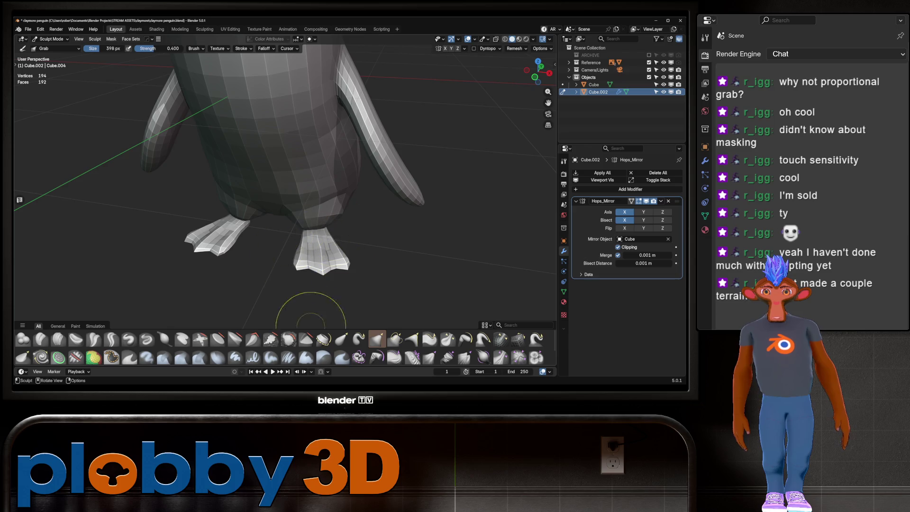
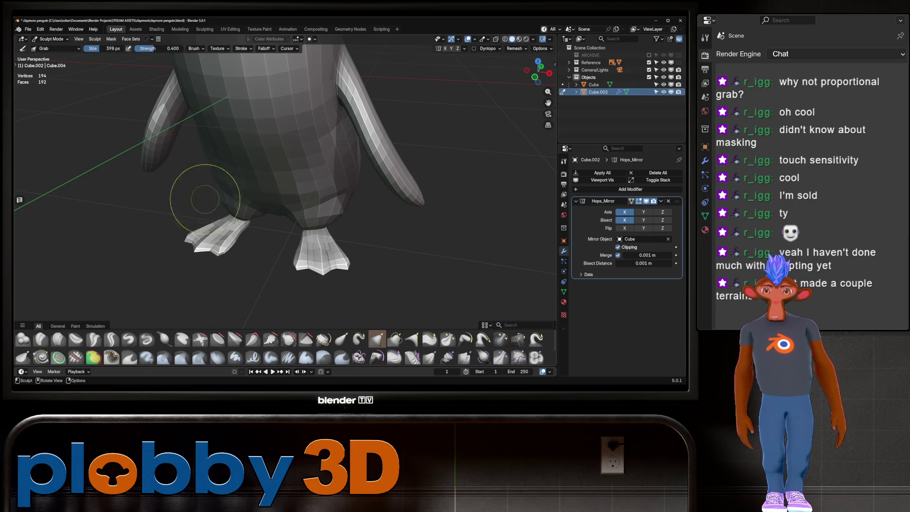
Frame the whole penguin, zoom to the eye, and switch the sculpt target to the body mesh.
{"action": "scroll", "coordinate": [260, 152], "scroll_direction": "down", "scroll_amount": 5}
{"action": "mouse_move", "coordinate": [261, 152]}
{"action": "middle_mouse_down"}
{"action": "mouse_move", "coordinate": [275, 161]}
{"action": "mouse_move", "coordinate": [232, 189]}
{"action": "middle_mouse_up"}
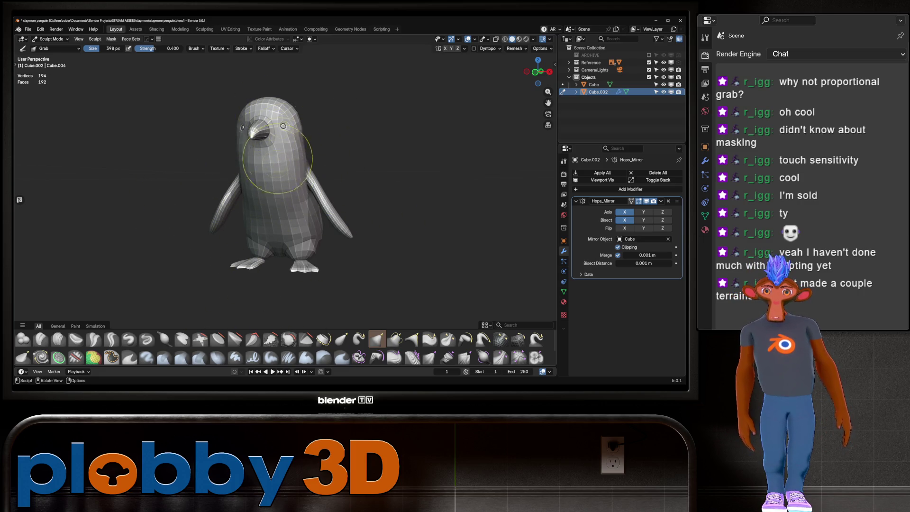
{"action": "scroll", "coordinate": [287, 102], "scroll_direction": "up", "scroll_amount": 5}
{"action": "scroll", "coordinate": [277, 116], "scroll_direction": "up", "scroll_amount": 5}
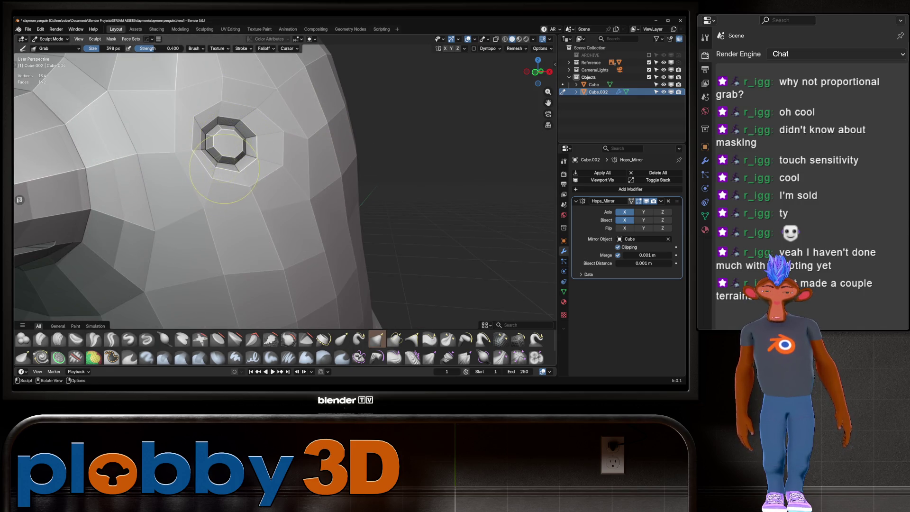
{"action": "scroll", "coordinate": [223, 170], "scroll_direction": "down", "scroll_amount": 6}
{"action": "key", "text": "alt+q"}
{"action": "scroll", "coordinate": [228, 150], "scroll_direction": "up", "scroll_amount": 6}
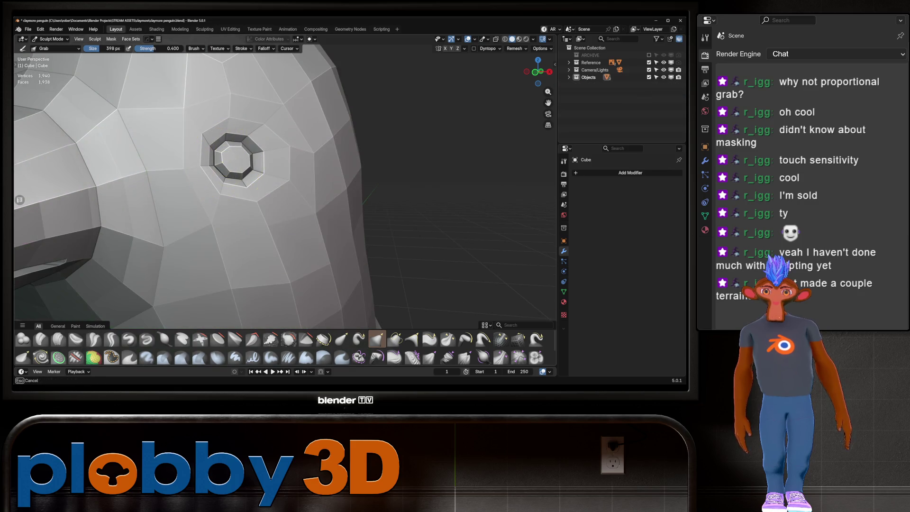
Mirror the penguin body across X with Hops_Mirror and apply the modifier.
{"action": "scroll", "coordinate": [217, 154], "scroll_direction": "up", "scroll_amount": 3}
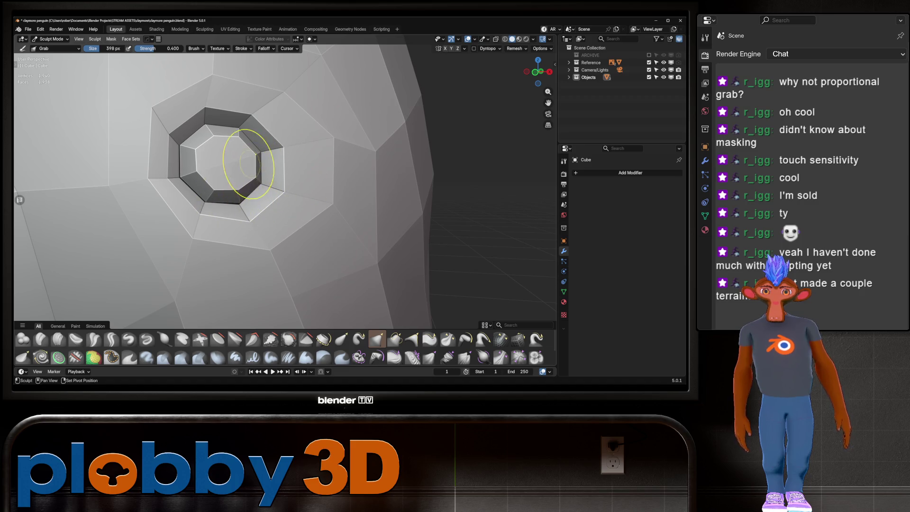
{"action": "scroll", "coordinate": [229, 162], "scroll_direction": "down", "scroll_amount": 6}
{"action": "mouse_move", "coordinate": [223, 163]}
{"action": "middle_mouse_down"}
{"action": "mouse_move", "coordinate": [315, 158]}
{"action": "mouse_move", "coordinate": [291, 177]}
{"action": "mouse_move", "coordinate": [294, 152]}
{"action": "middle_mouse_up"}
{"action": "scroll", "coordinate": [315, 158], "scroll_direction": "down", "scroll_amount": 5}
{"action": "key", "text": "alt+x"}
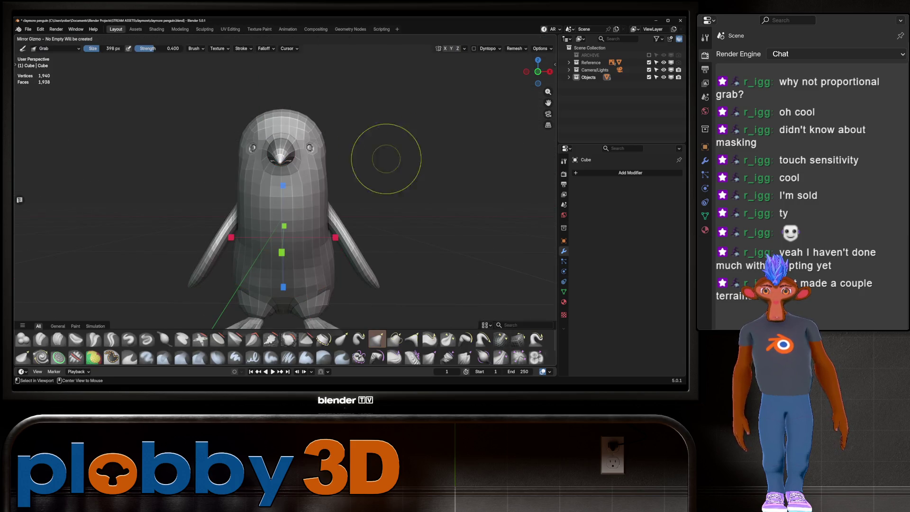
{"action": "left_click", "coordinate": [337, 252]}
{"action": "key", "text": "ctrl+a"}
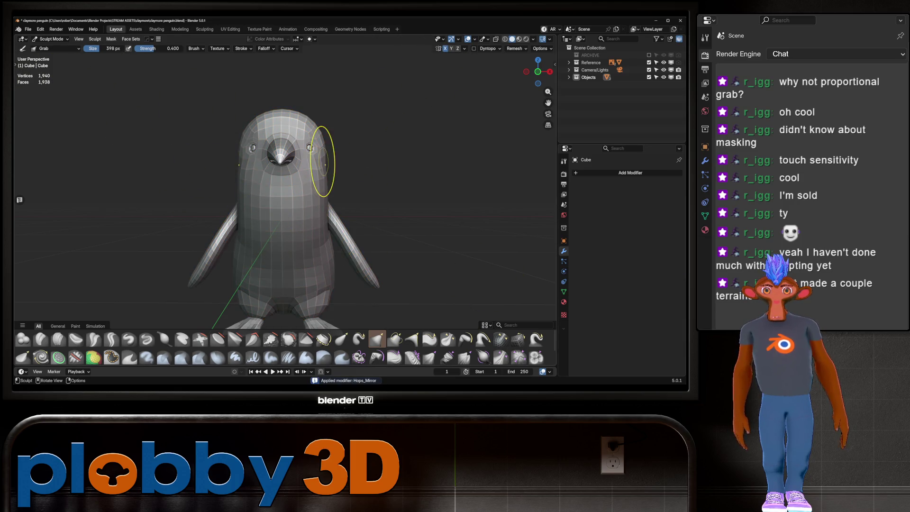
{"action": "mouse_move", "coordinate": [304, 163]}
{"action": "middle_mouse_down"}
{"action": "mouse_move", "coordinate": [327, 213]}
{"action": "mouse_move", "coordinate": [329, 256]}
{"action": "middle_mouse_up"}
{"action": "key", "text": "alt+q"}
Inspect the legs and webbed feet from beneath, then bring up the interaction mode list.
{"action": "middle_click_drag", "start_coordinate": [338, 186], "coordinate": [157, 133]}
{"action": "scroll", "coordinate": [284, 152], "scroll_direction": "up", "scroll_amount": 6}
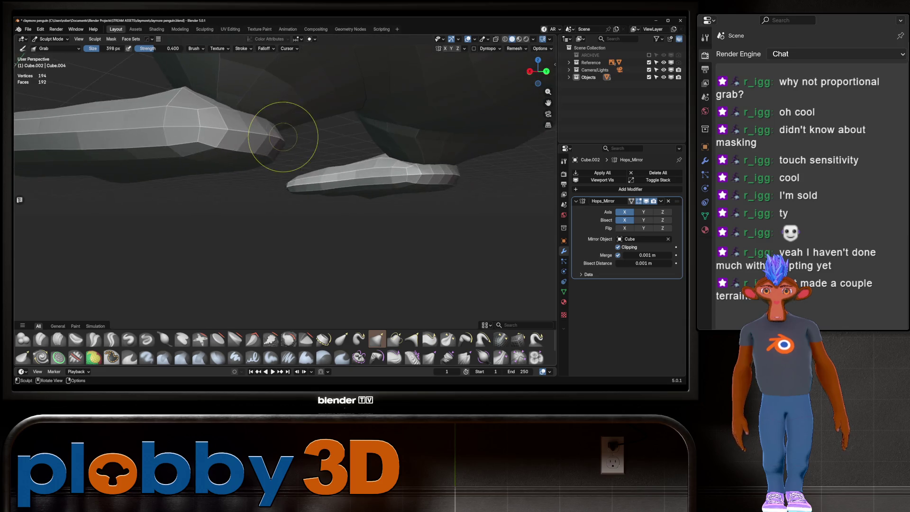
{"action": "middle_click_drag", "start_coordinate": [283, 136], "coordinate": [270, 144]}
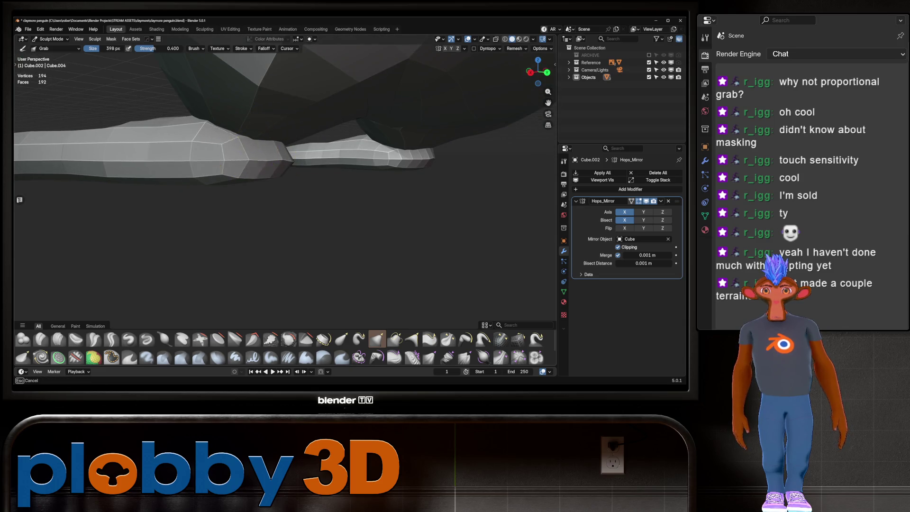
{"action": "middle_click_drag", "start_coordinate": [270, 144], "coordinate": [336, 113]}
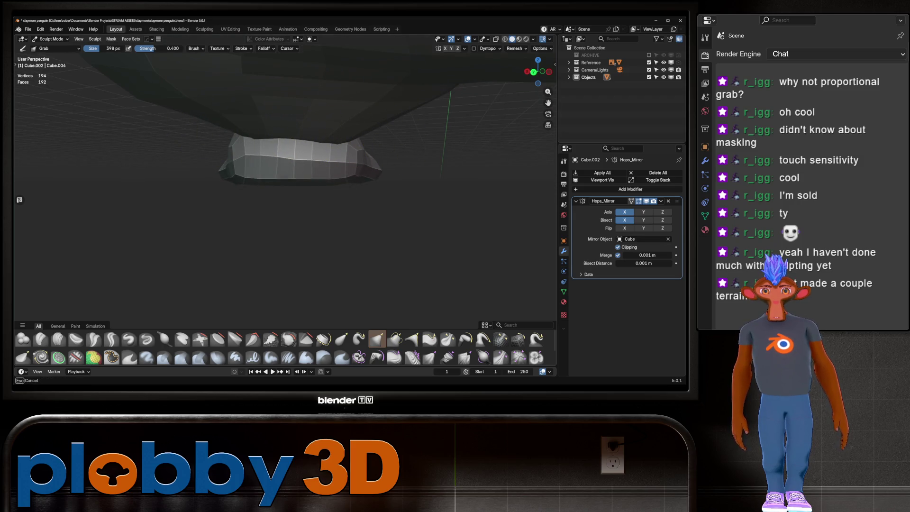
{"action": "middle_click_drag", "start_coordinate": [294, 124], "coordinate": [273, 135]}
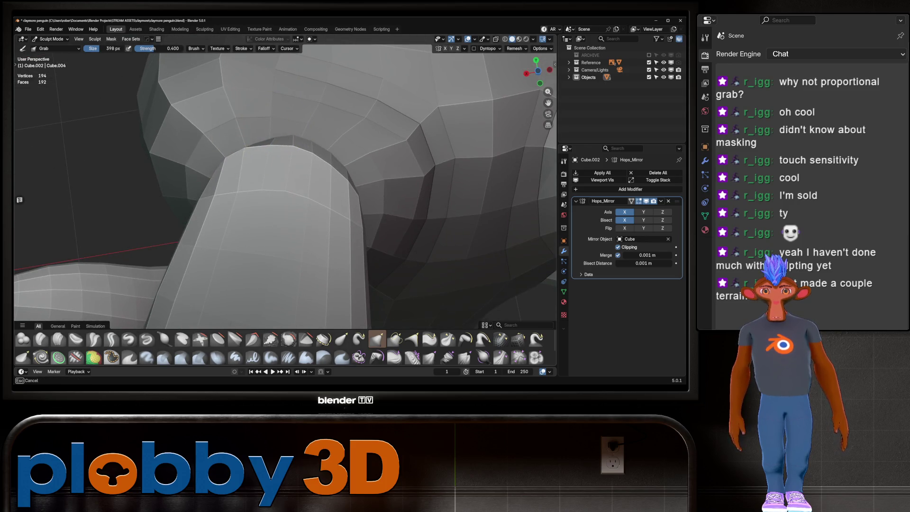
{"action": "middle_click_drag", "start_coordinate": [251, 148], "coordinate": [197, 238]}
{"action": "mouse_move", "coordinate": [346, 141]}
{"action": "middle_mouse_down"}
{"action": "mouse_move", "coordinate": [308, 180]}
{"action": "mouse_move", "coordinate": [356, 183]}
{"action": "mouse_move", "coordinate": [386, 219]}
{"action": "mouse_move", "coordinate": [351, 251]}
{"action": "mouse_move", "coordinate": [332, 199]}
{"action": "middle_mouse_up"}
{"action": "left_click", "coordinate": [51, 39]}
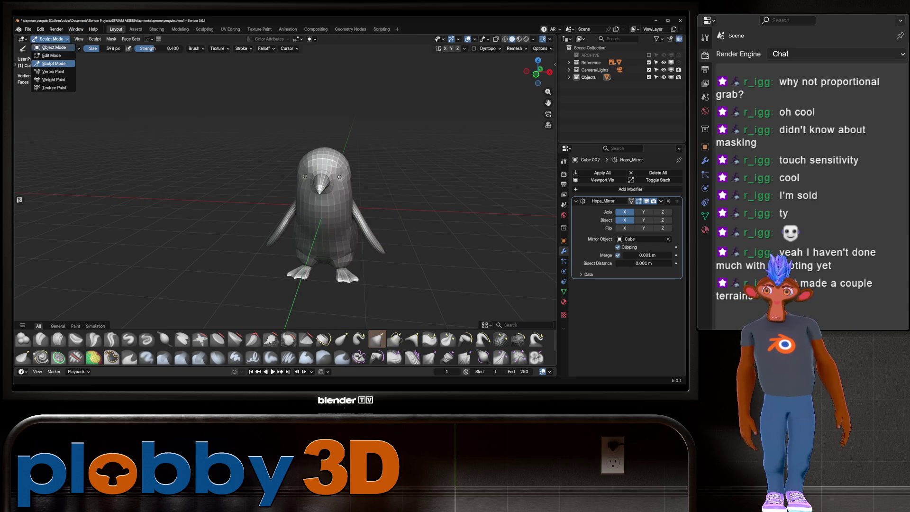
Switch to Object Mode and select the foot mesh in the right side view.
{"action": "left_click", "coordinate": [53, 48]}
{"action": "middle_click_drag", "start_coordinate": [360, 213], "coordinate": [299, 213]}
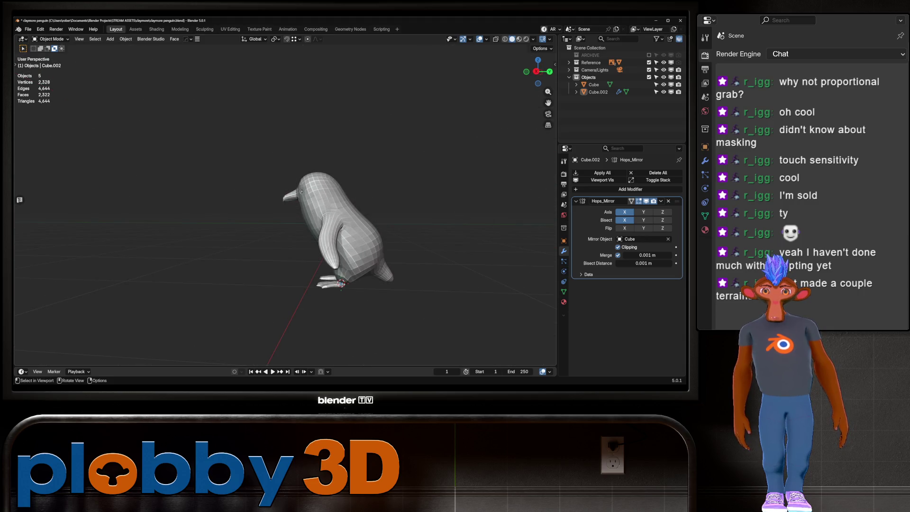
{"action": "key", "text": "alt+z"}
{"action": "key", "text": "KP_3"}
{"action": "scroll", "coordinate": [319, 232], "scroll_direction": "up", "scroll_amount": 5}
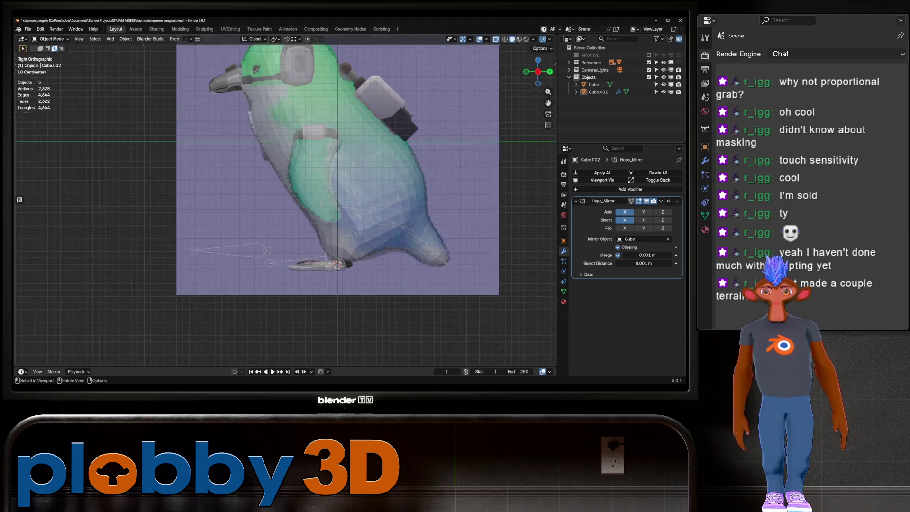
{"action": "key", "text": "alt+z"}
{"action": "scroll", "coordinate": [319, 232], "scroll_direction": "up", "scroll_amount": 4}
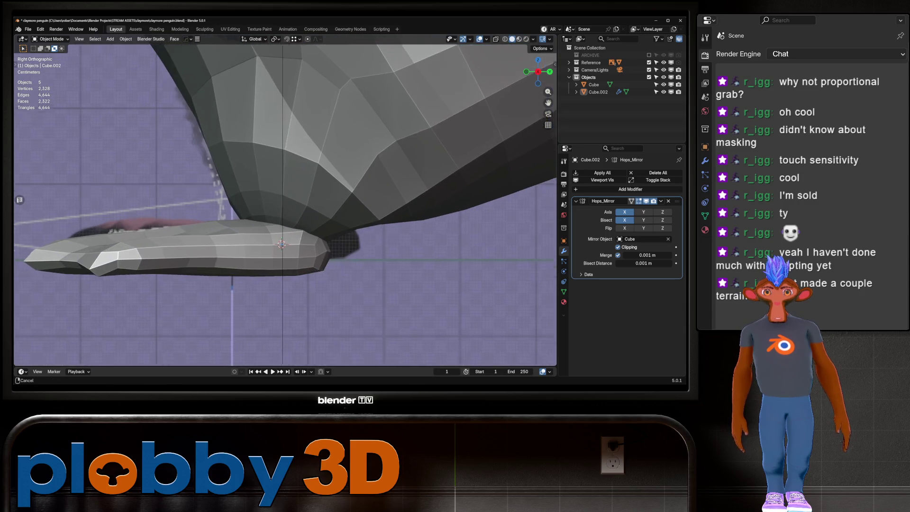
{"action": "left_click", "coordinate": [265, 237]}
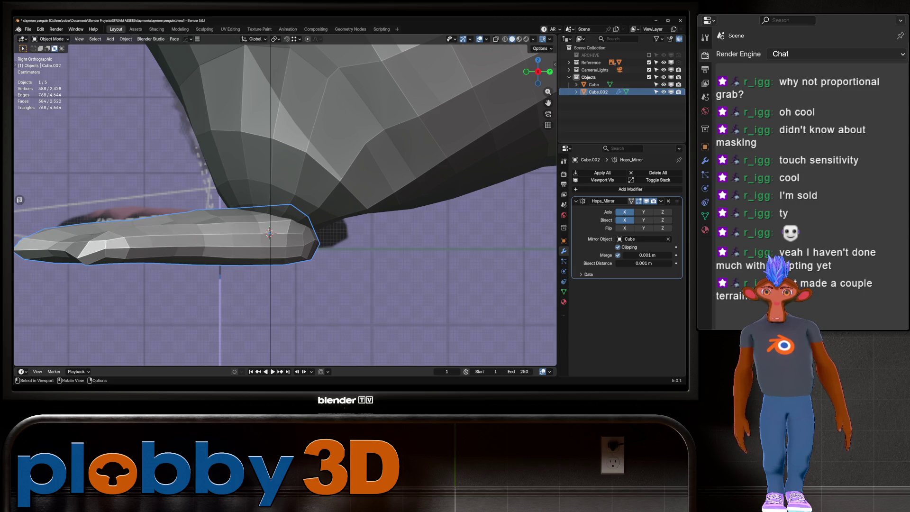
Return to the right side view with X-ray off and enter Sculpt Mode on the foot mesh.
{"action": "middle_click_drag", "start_coordinate": [284, 213], "coordinate": [331, 189]}
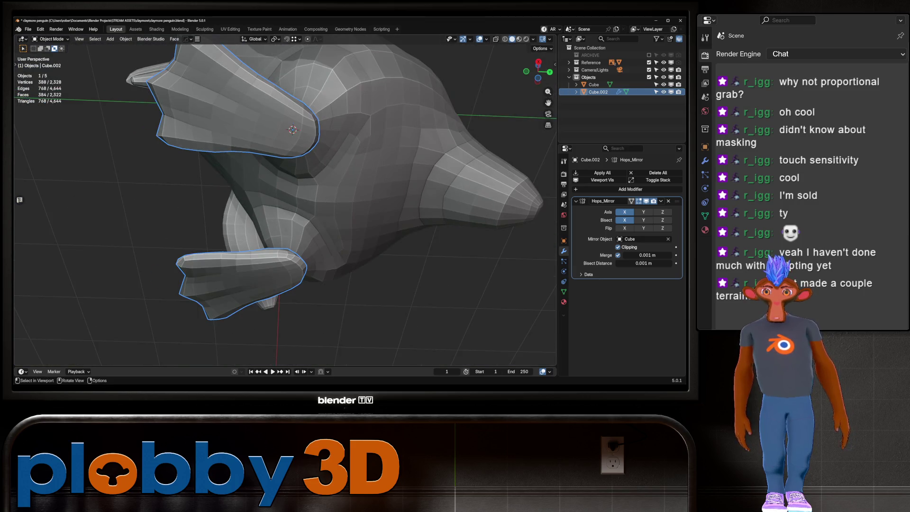
{"action": "middle_click_drag", "start_coordinate": [284, 213], "coordinate": [294, 143]}
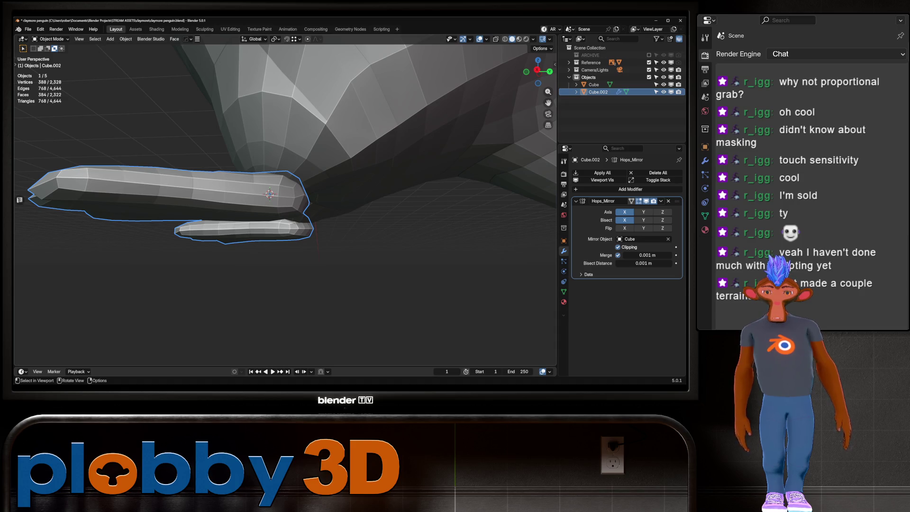
{"action": "middle_click_drag", "start_coordinate": [269, 194], "coordinate": [284, 214], "text": "alt"}
{"action": "key", "text": "alt+z"}
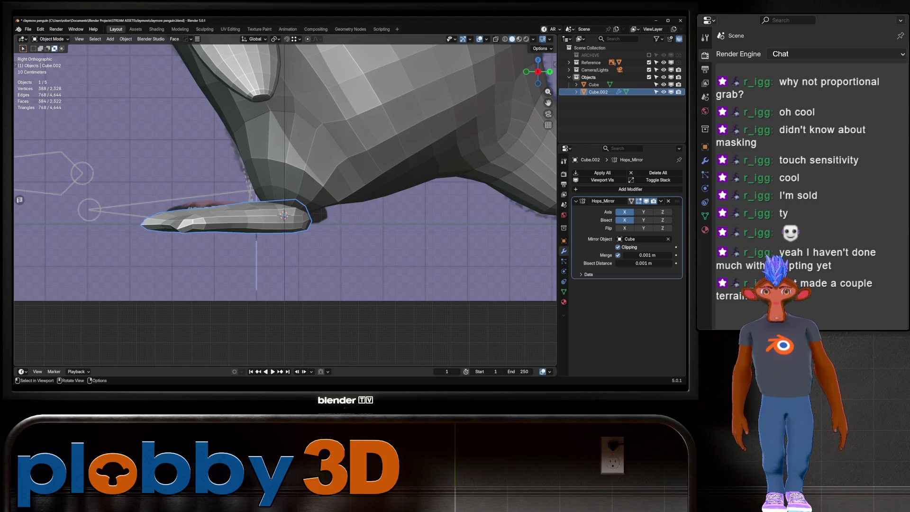
{"action": "key", "text": "ctrl+Tab"}
{"action": "left_click", "coordinate": [316, 226]}
Reveal the hidden faces, set the brush to 1000 px, and pull the foot tip forward.
{"action": "key", "text": "h"}
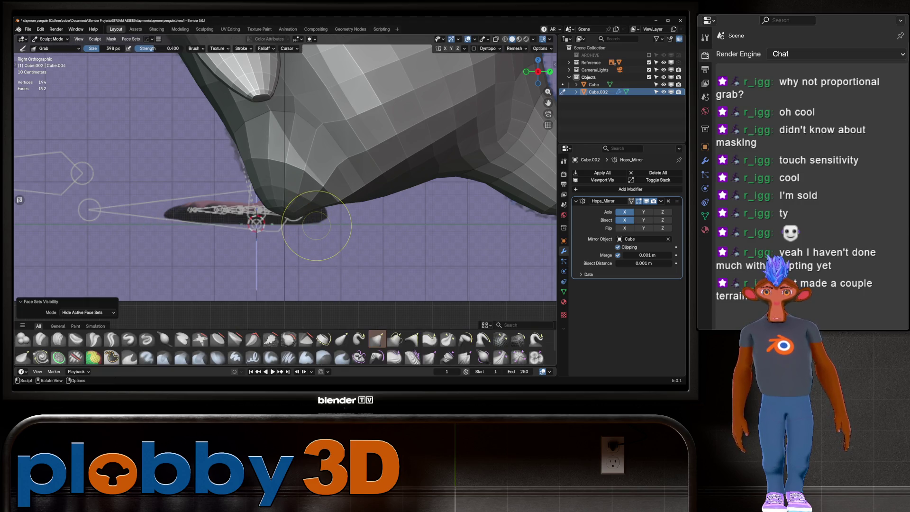
{"action": "key", "text": "ctrl+z"}
{"action": "key", "text": "f"}
{"action": "left_click", "coordinate": [396, 209]}
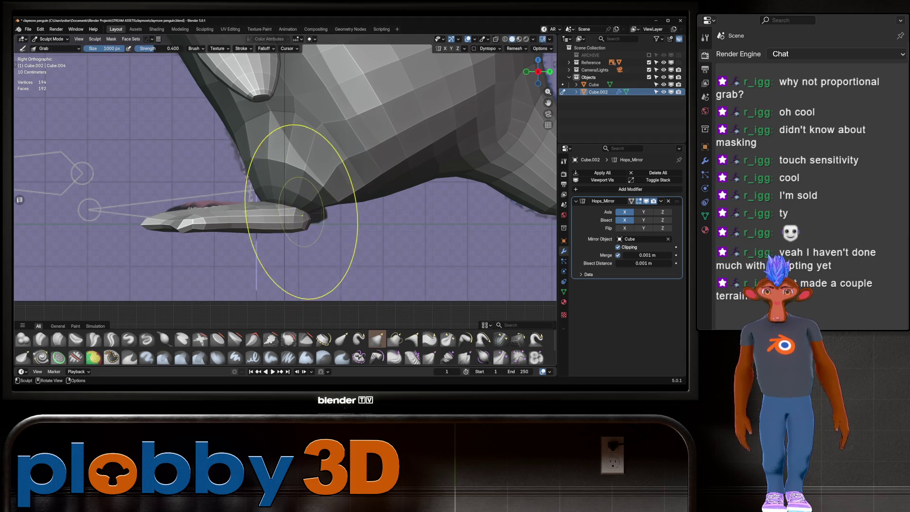
{"action": "left_click_drag", "start_coordinate": [307, 220], "coordinate": [332, 216]}
{"action": "left_click_drag", "start_coordinate": [202, 210], "coordinate": [192, 215]}
{"action": "mouse_move", "coordinate": [90, 209]}
{"action": "middle_mouse_down"}
{"action": "mouse_move", "coordinate": [234, 213]}
{"action": "mouse_move", "coordinate": [115, 190]}
{"action": "middle_mouse_up"}
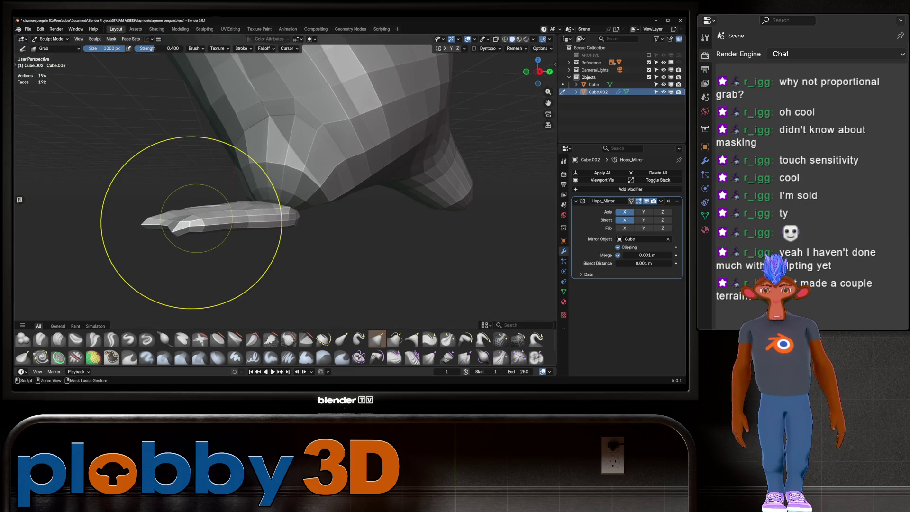
Re-enter Sculpt Mode on the feet and shape the foot's front tip in right side view.
{"action": "key", "text": "ctrl+Tab"}
{"action": "middle_click_drag", "start_coordinate": [194, 199], "coordinate": [246, 189]}
{"action": "key", "text": "ctrl+Tab"}
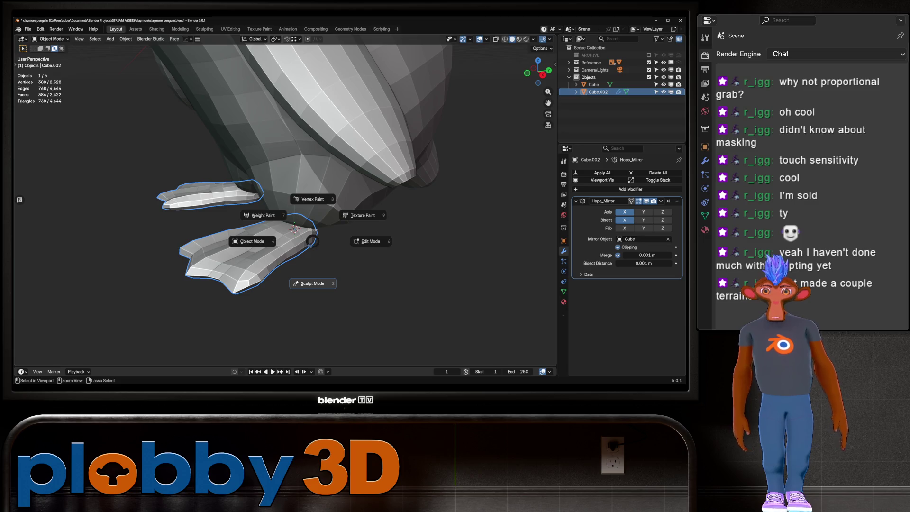
{"action": "left_click", "coordinate": [312, 283]}
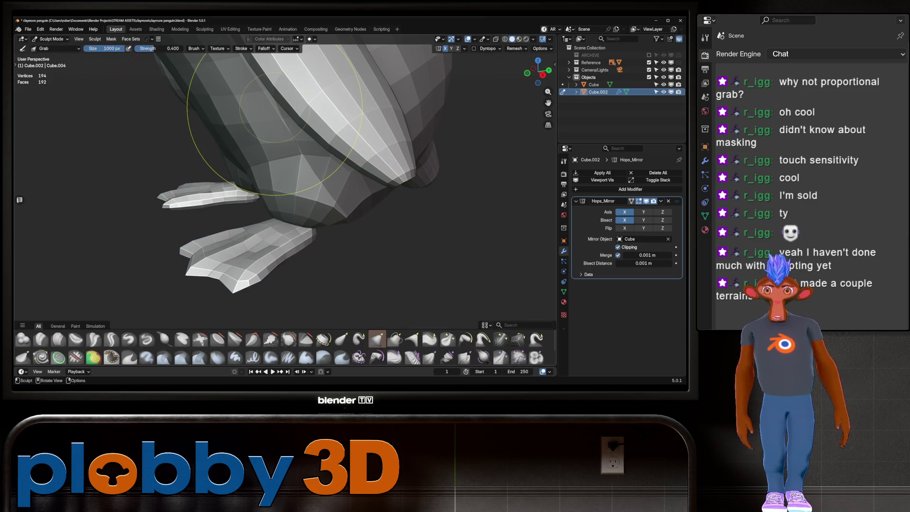
{"action": "key", "text": "KP_3"}
{"action": "left_click_drag", "start_coordinate": [343, 263], "coordinate": [364, 268]}
{"action": "scroll", "coordinate": [303, 256], "scroll_direction": "down", "scroll_amount": 5}
{"action": "mouse_move", "coordinate": [303, 256]}
{"action": "middle_mouse_down"}
{"action": "mouse_move", "coordinate": [284, 246]}
{"action": "mouse_move", "coordinate": [322, 255]}
{"action": "mouse_move", "coordinate": [359, 224]}
{"action": "mouse_move", "coordinate": [299, 213]}
{"action": "mouse_move", "coordinate": [351, 190]}
{"action": "middle_mouse_up"}
Check the feet in front view against the reference and bring up the interaction mode list.
{"action": "scroll", "coordinate": [341, 232], "scroll_direction": "down", "scroll_amount": 3}
{"action": "scroll", "coordinate": [359, 224], "scroll_direction": "up", "scroll_amount": 3}
{"action": "scroll", "coordinate": [359, 224], "scroll_direction": "up", "scroll_amount": 3}
{"action": "scroll", "coordinate": [331, 218], "scroll_direction": "down", "scroll_amount": 3}
{"action": "key", "text": "KP_1"}
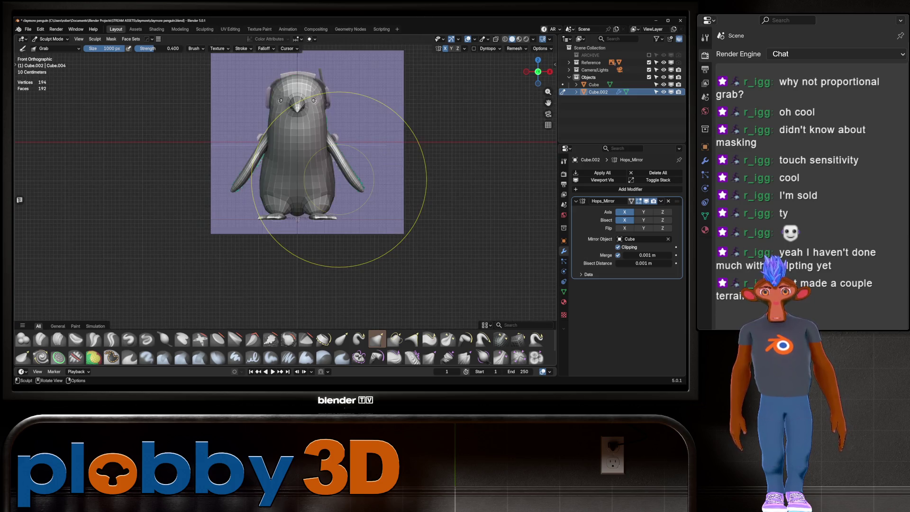
{"action": "middle_click_drag", "start_coordinate": [286, 94], "coordinate": [272, 152], "text": "shift"}
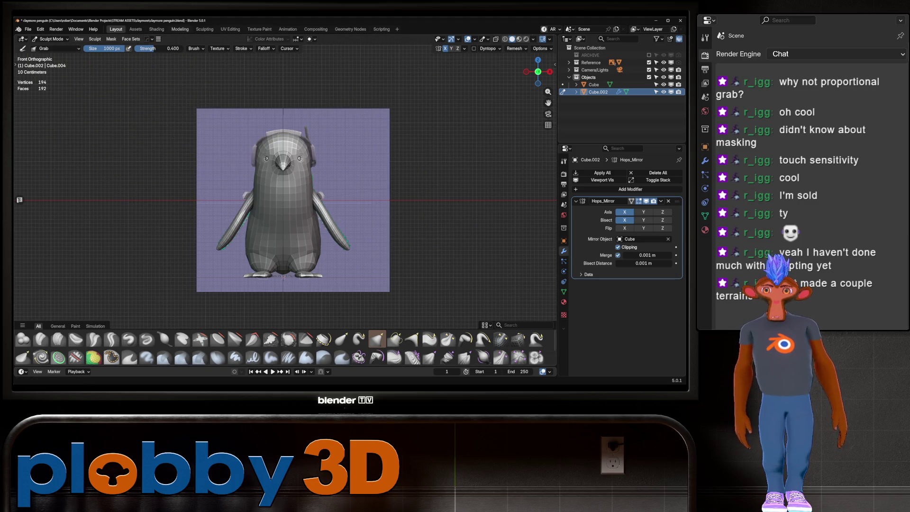
{"action": "left_click", "coordinate": [51, 39]}
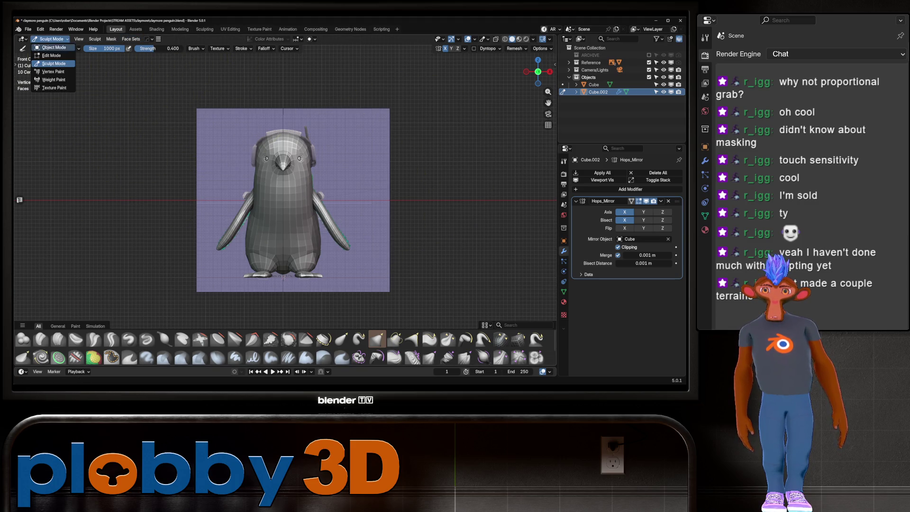
Return to Object Mode and deselect everything.
{"action": "left_click", "coordinate": [52, 47]}
{"action": "left_click", "coordinate": [594, 69]}
{"action": "mouse_move", "coordinate": [284, 190]}
{"action": "middle_mouse_down"}
{"action": "mouse_move", "coordinate": [293, 199]}
{"action": "mouse_move", "coordinate": [351, 199]}
{"action": "middle_mouse_up"}
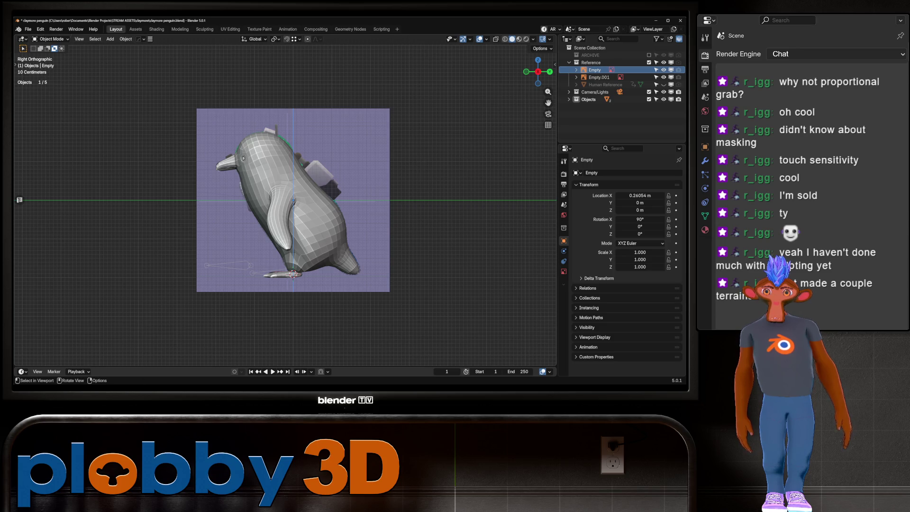
{"action": "key", "text": "ctrl+z"}
{"action": "middle_click_drag", "start_coordinate": [332, 199], "coordinate": [270, 192]}
{"action": "scroll", "coordinate": [284, 203], "scroll_direction": "up", "scroll_amount": 2}
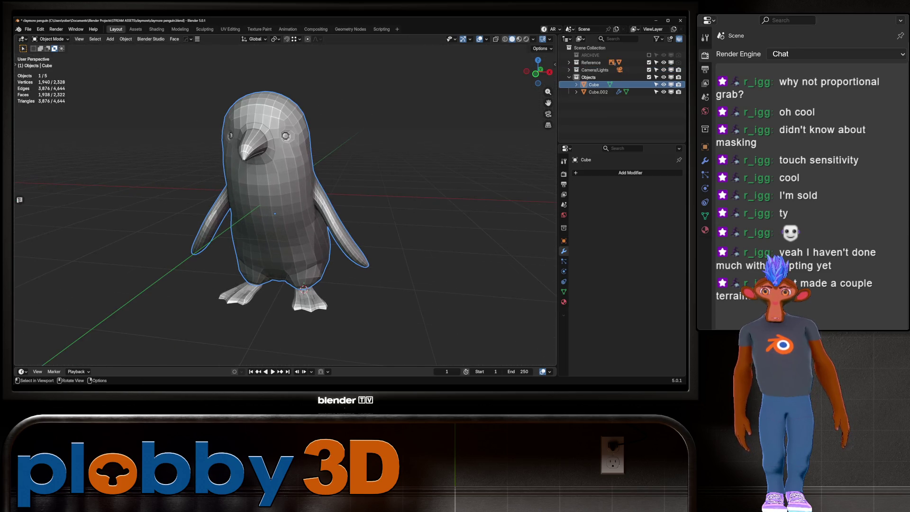
{"action": "left_click", "coordinate": [310, 301]}
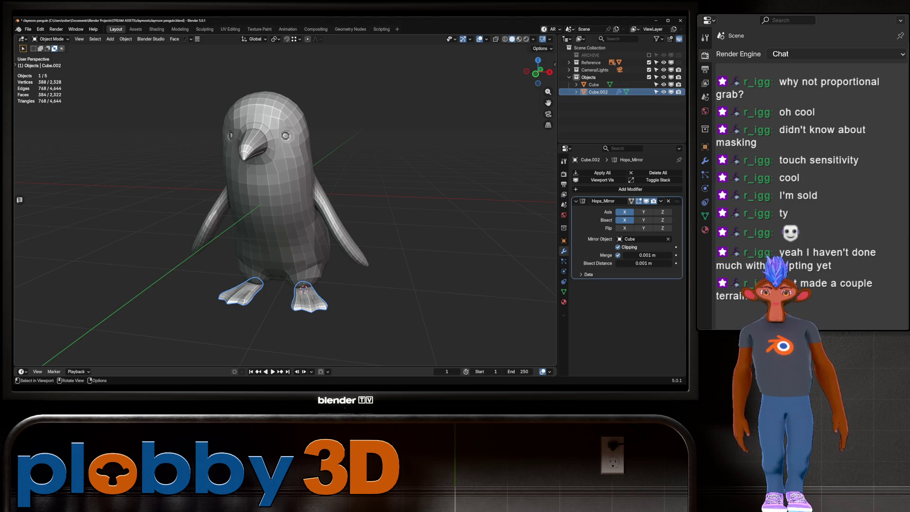
{"action": "key", "text": "alt+a"}
{"action": "scroll", "coordinate": [285, 204], "scroll_direction": "down", "scroll_amount": 2}
Compare the penguin with the side reference in Right Ortho using X-ray.
{"action": "mouse_move", "coordinate": [284, 204]}
{"action": "middle_mouse_down"}
{"action": "mouse_move", "coordinate": [427, 211]}
{"action": "mouse_move", "coordinate": [474, 238]}
{"action": "mouse_move", "coordinate": [502, 240]}
{"action": "mouse_move", "coordinate": [474, 223]}
{"action": "mouse_move", "coordinate": [464, 237]}
{"action": "mouse_move", "coordinate": [445, 240]}
{"action": "middle_mouse_up"}
{"action": "key", "text": "KP_3"}
{"action": "key", "text": "alt+z"}
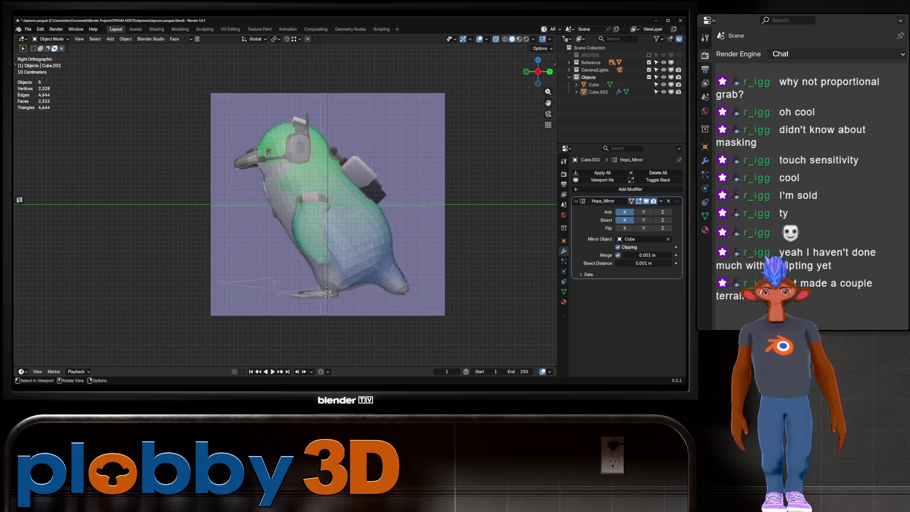
{"action": "key", "text": "alt+z"}
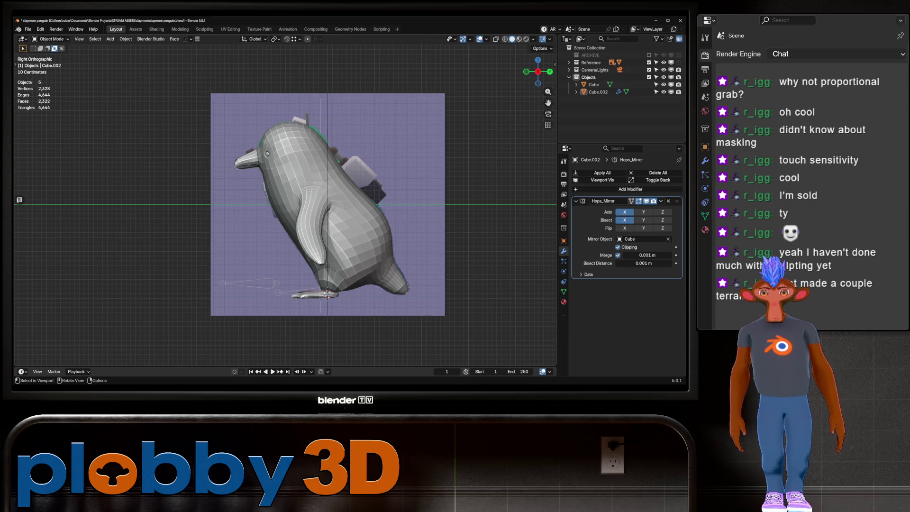
{"action": "key", "text": "alt+z"}
{"action": "key", "text": "alt+z"}
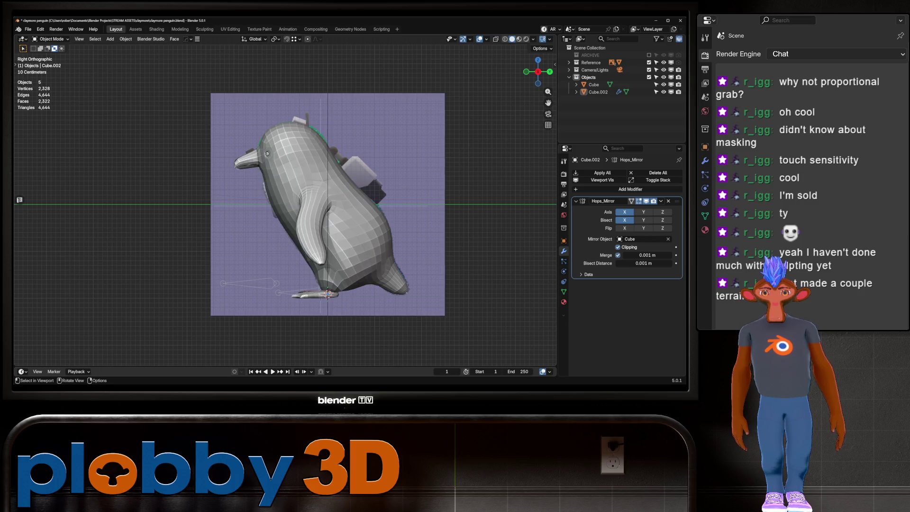
{"action": "key", "text": "alt+z"}
{"action": "key", "text": "alt+z"}
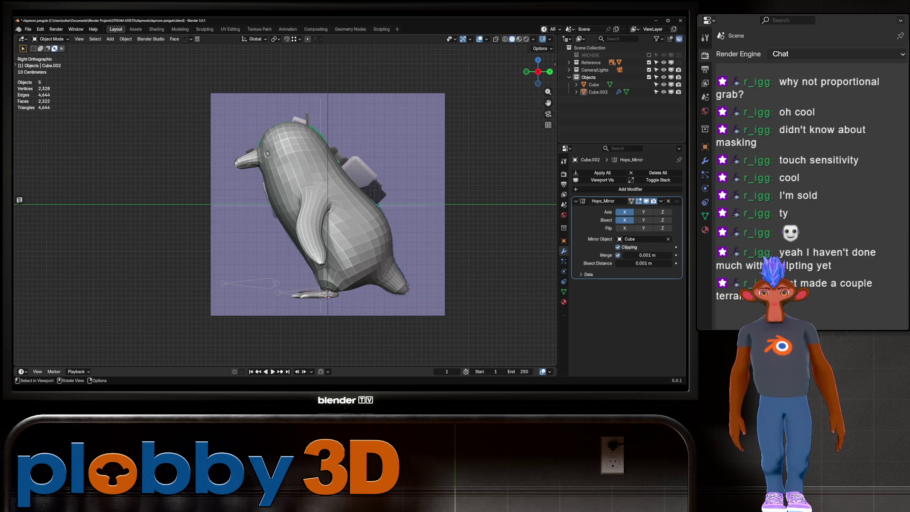
{"action": "key", "text": "alt+z"}
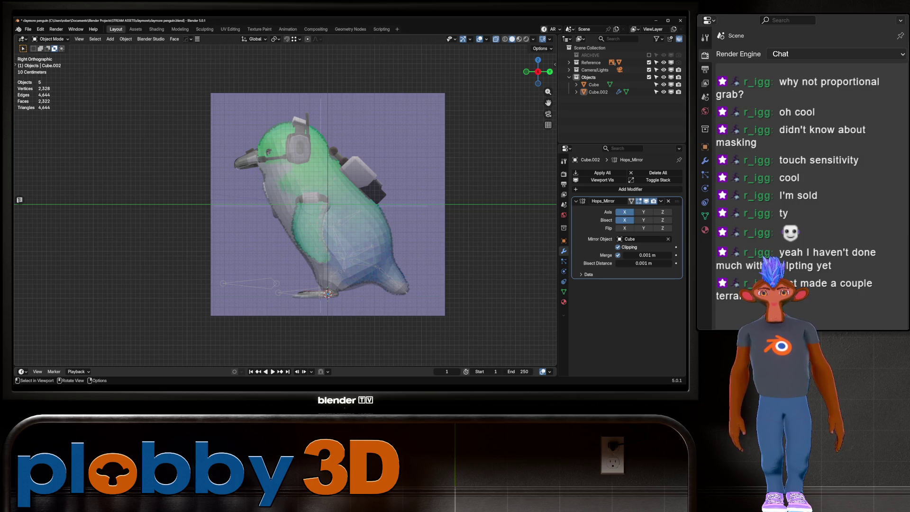
{"action": "key", "text": "alt+z"}
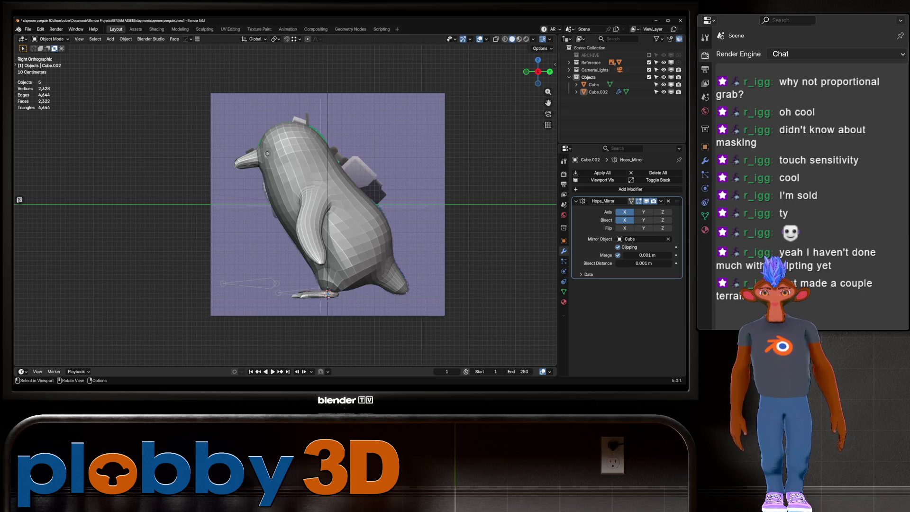
Enter Sculpt Mode on the penguin body mesh in the side view.
{"action": "middle_click_drag", "start_coordinate": [326, 204], "coordinate": [306, 200], "text": "shift"}
{"action": "key", "text": "ctrl+Tab"}
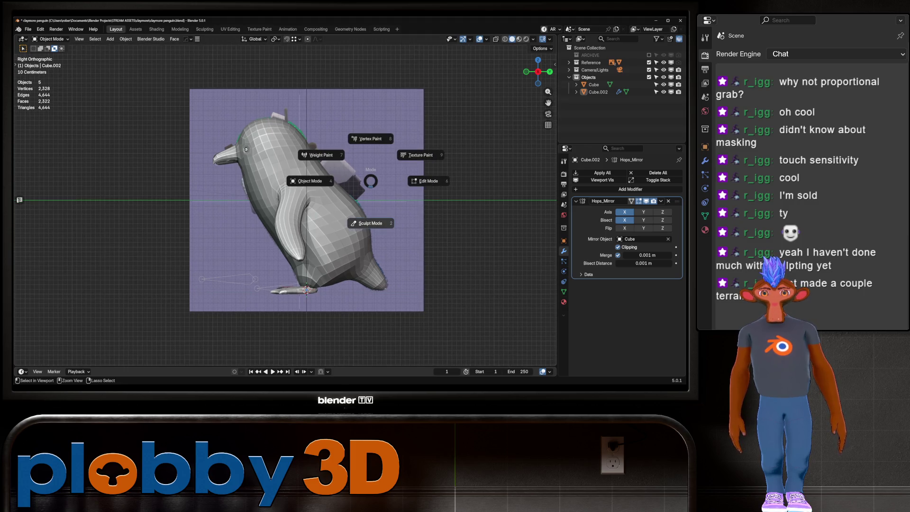
{"action": "left_click", "coordinate": [371, 223]}
{"action": "key", "text": "alt+q"}
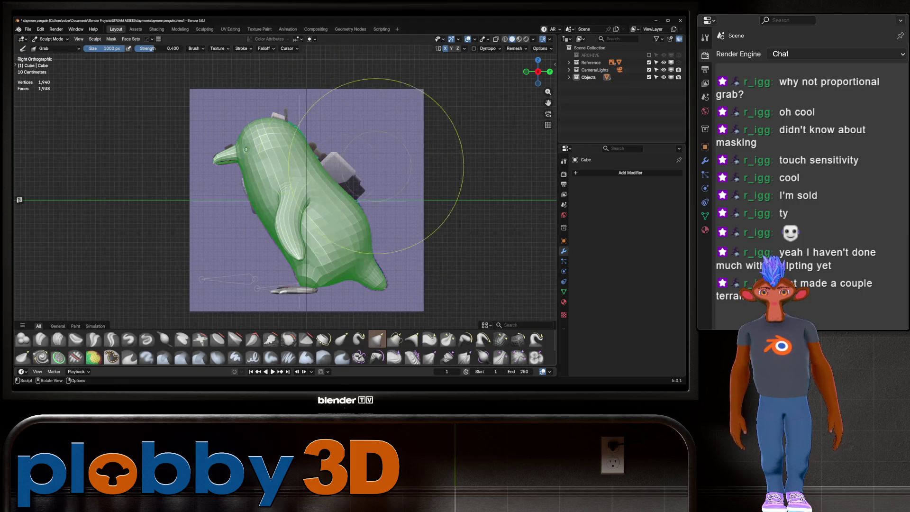
{"action": "left_click_drag", "start_coordinate": [295, 128], "coordinate": [298, 130]}
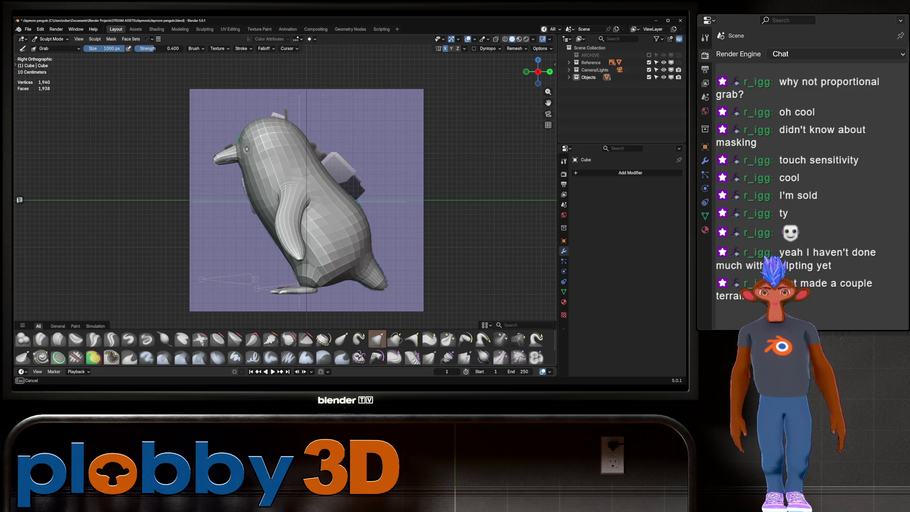
Set the Grab brush to 498 px and pull the head top and belly outline toward the reference.
{"action": "left_click", "coordinate": [314, 138]}
{"action": "key", "text": "alt+q"}
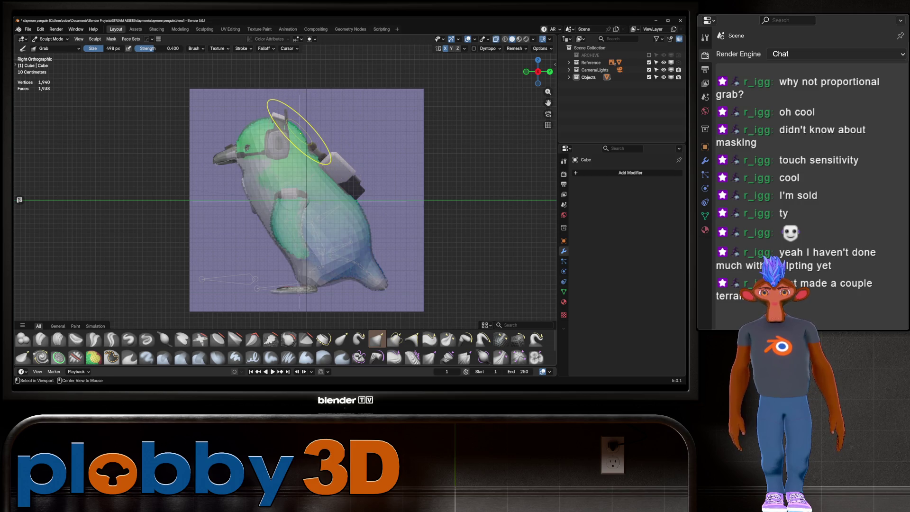
{"action": "mouse_move", "coordinate": [245, 129]}
{"action": "left_mouse_down"}
{"action": "mouse_move", "coordinate": [273, 122]}
{"action": "mouse_move", "coordinate": [305, 132]}
{"action": "mouse_move", "coordinate": [315, 156]}
{"action": "mouse_move", "coordinate": [332, 158]}
{"action": "mouse_move", "coordinate": [327, 176]}
{"action": "mouse_move", "coordinate": [354, 202]}
{"action": "mouse_move", "coordinate": [340, 243]}
{"action": "left_mouse_up"}
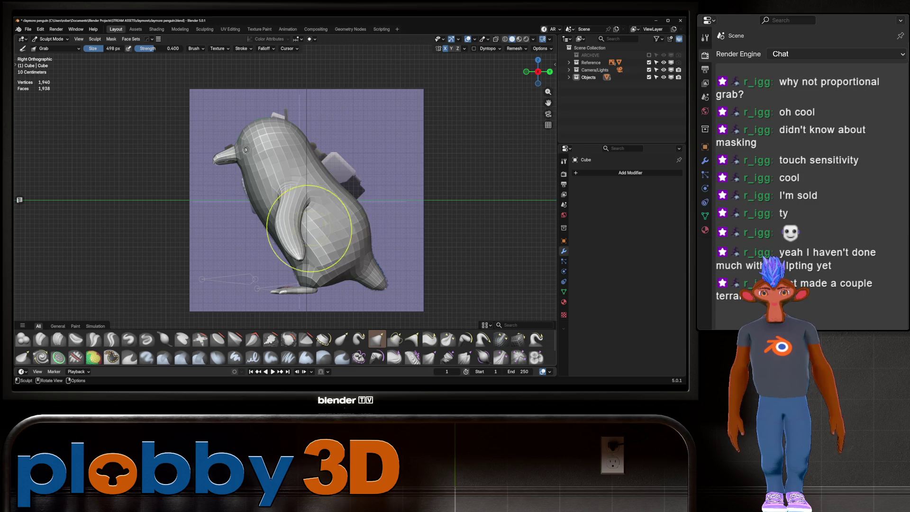
{"action": "left_click_drag", "start_coordinate": [374, 267], "coordinate": [405, 264]}
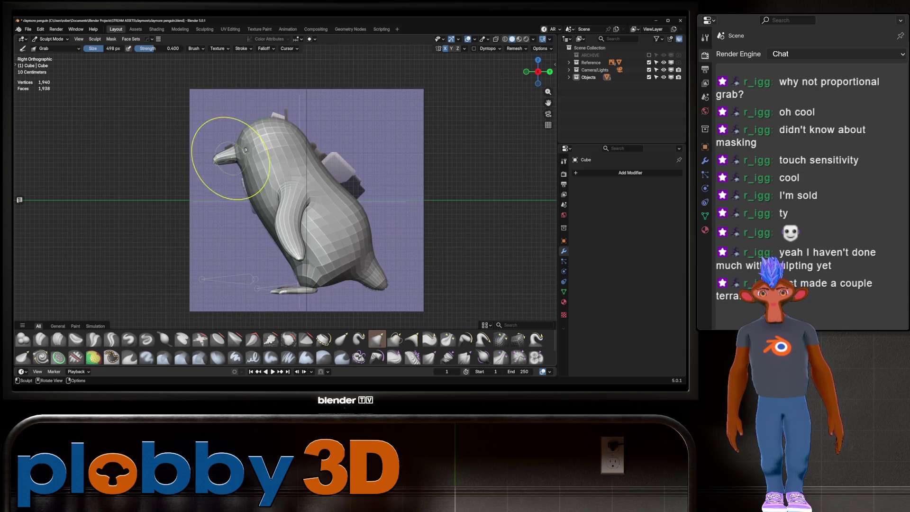
{"action": "key", "text": "alt+z"}
{"action": "key", "text": "alt+z"}
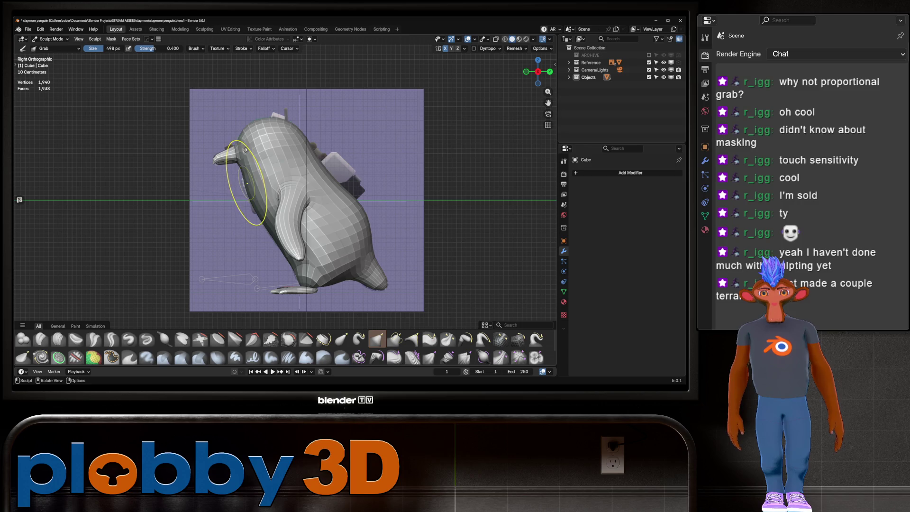
{"action": "scroll", "coordinate": [246, 189], "scroll_direction": "up", "scroll_amount": 6}
{"action": "scroll", "coordinate": [242, 188], "scroll_direction": "up", "scroll_amount": 2}
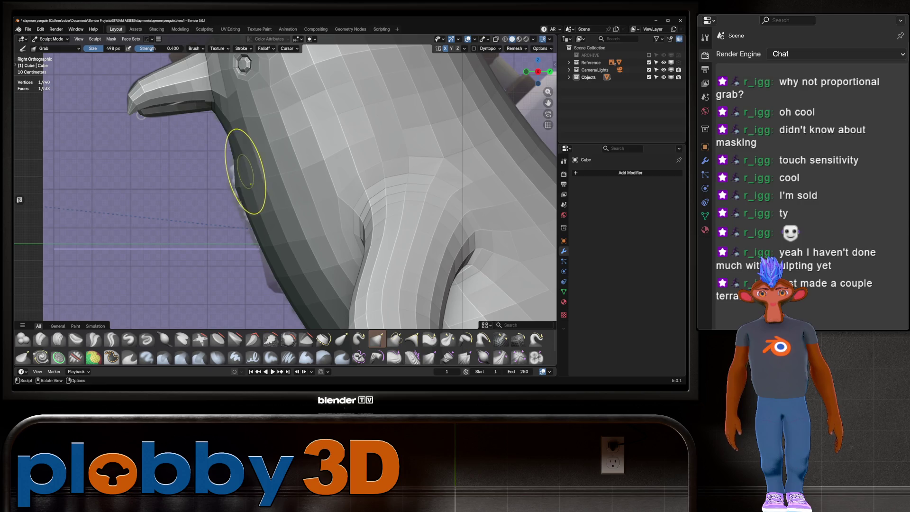
{"action": "mouse_move", "coordinate": [233, 184]}
{"action": "middle_mouse_down"}
{"action": "mouse_move", "coordinate": [251, 185]}
{"action": "mouse_move", "coordinate": [235, 186]}
{"action": "middle_mouse_up"}
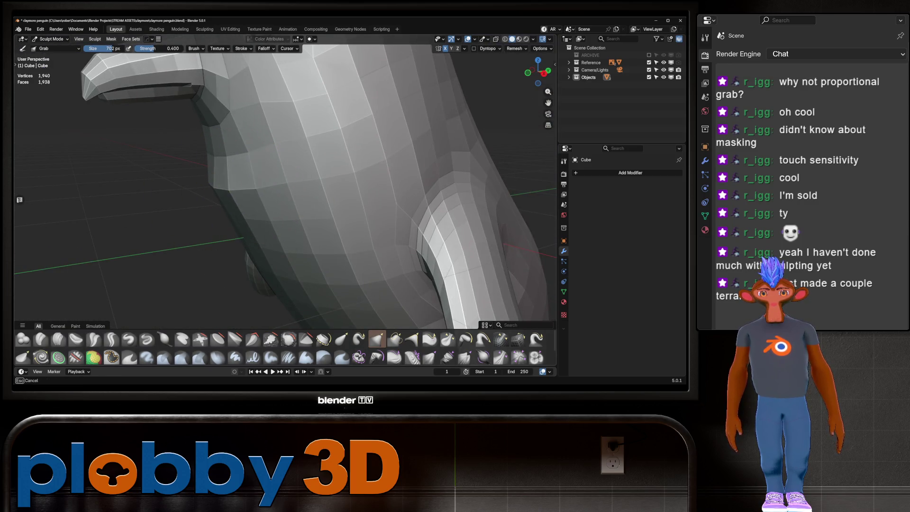
{"action": "key", "text": "KP_3"}
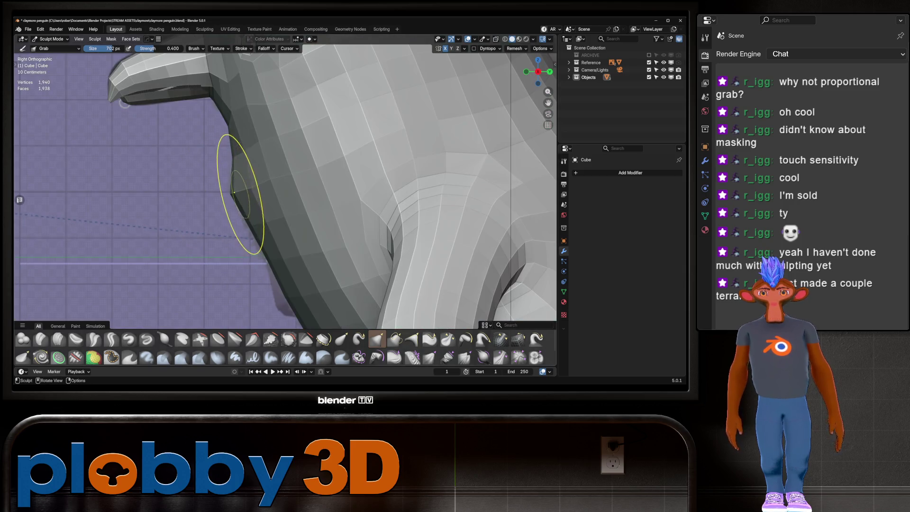
{"action": "scroll", "coordinate": [242, 158], "scroll_direction": "down", "scroll_amount": 5}
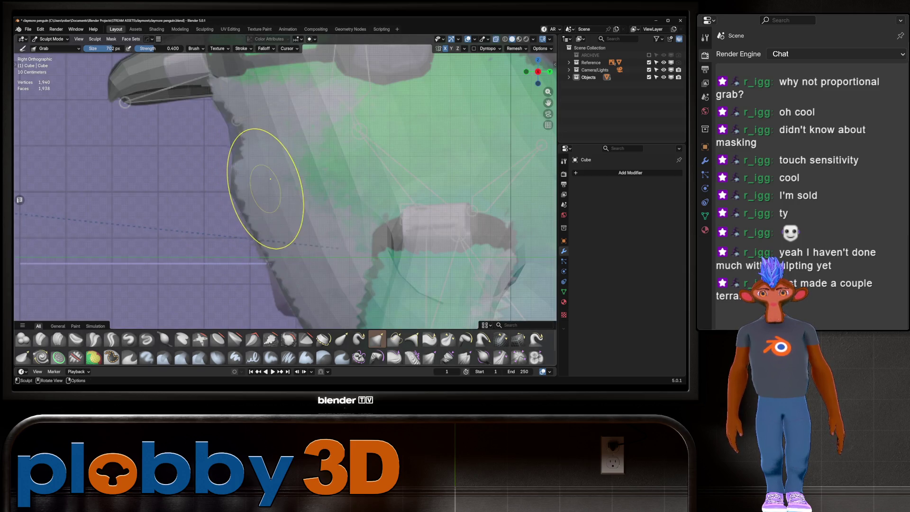
{"action": "scroll", "coordinate": [241, 156], "scroll_direction": "down", "scroll_amount": 3}
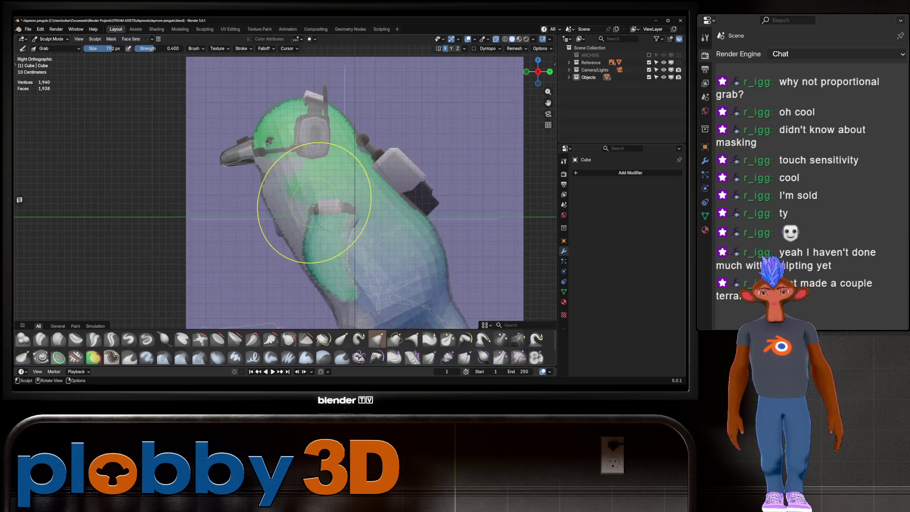
{"action": "scroll", "coordinate": [331, 218], "scroll_direction": "up", "scroll_amount": 6}
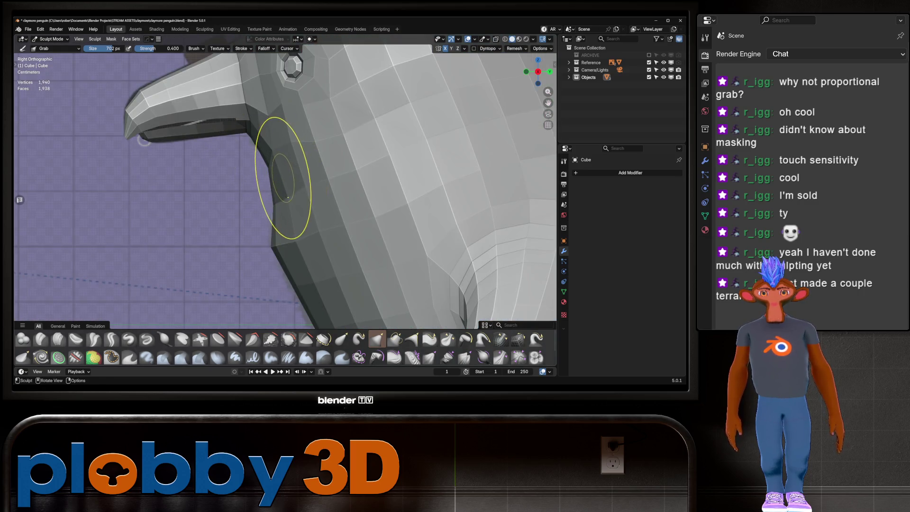
{"action": "key", "text": "f"}
{"action": "left_click", "coordinate": [261, 186]}
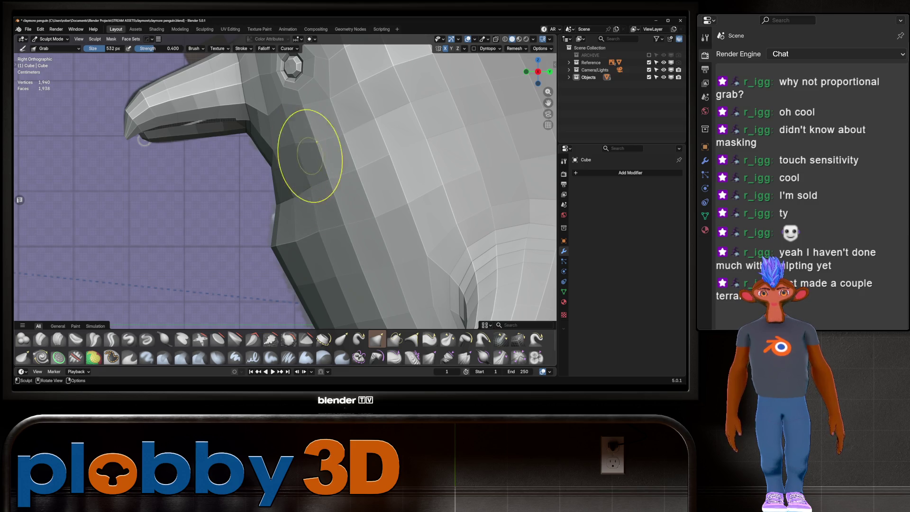
{"action": "middle_click_drag", "start_coordinate": [332, 177], "coordinate": [376, 158]}
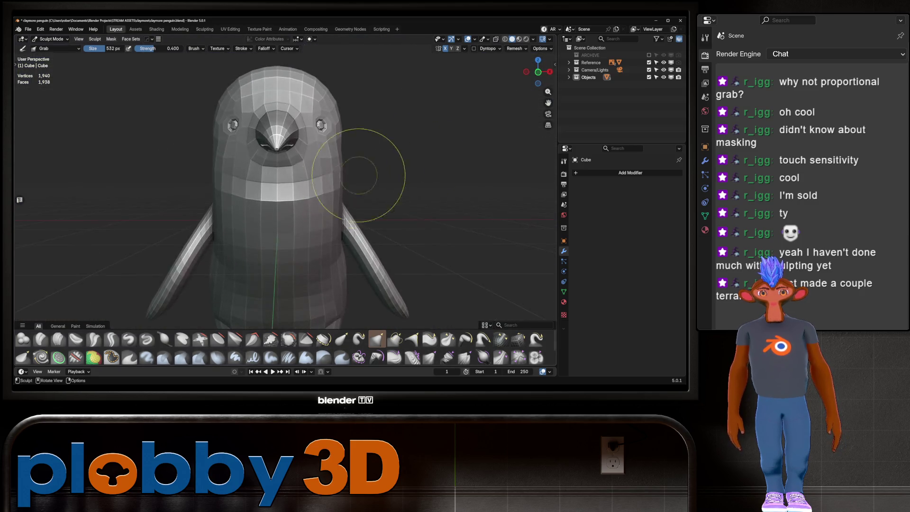
{"action": "scroll", "coordinate": [376, 158], "scroll_direction": "up", "scroll_amount": 2}
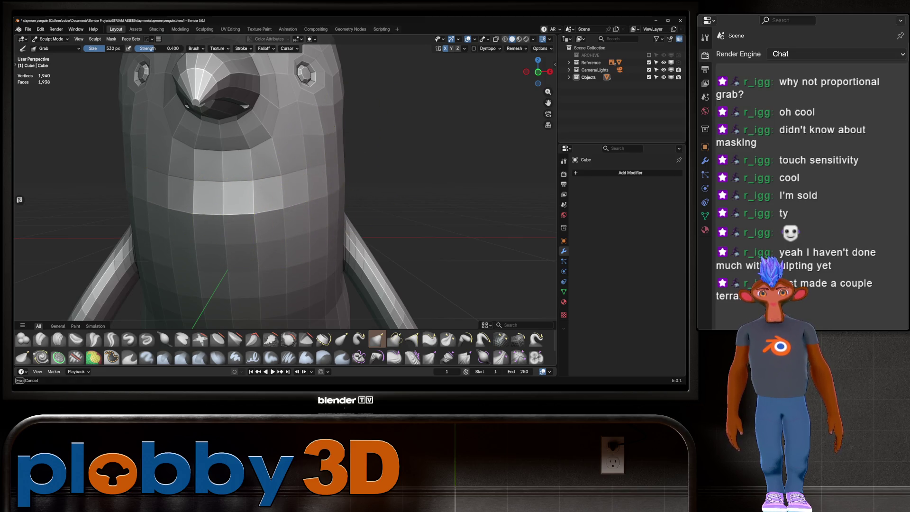
{"action": "scroll", "coordinate": [386, 152], "scroll_direction": "down", "scroll_amount": 5}
{"action": "middle_click_drag", "start_coordinate": [386, 152], "coordinate": [342, 158]}
{"action": "key", "text": "KP_1"}
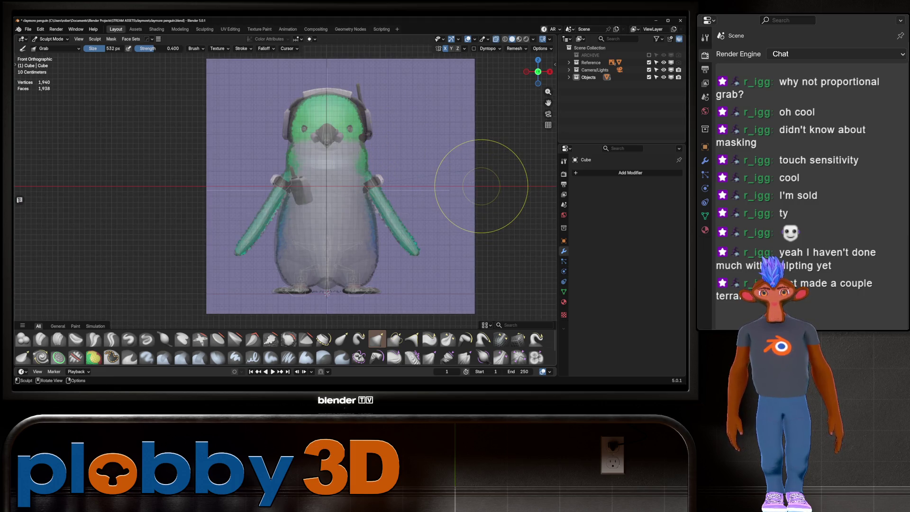
{"action": "key", "text": "alt+z"}
{"action": "scroll", "coordinate": [326, 171], "scroll_direction": "up", "scroll_amount": 2}
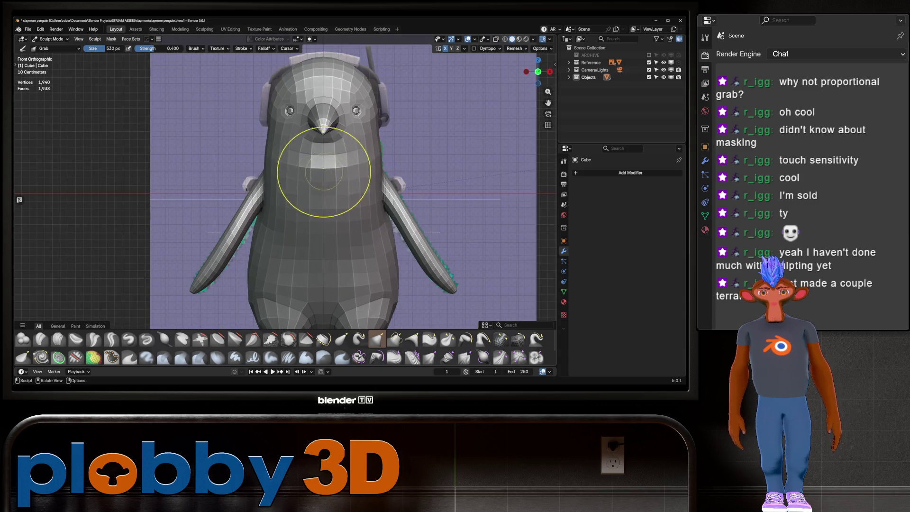
{"action": "scroll", "coordinate": [323, 167], "scroll_direction": "down", "scroll_amount": 7}
{"action": "mouse_move", "coordinate": [323, 167]}
{"action": "middle_mouse_down"}
{"action": "mouse_move", "coordinate": [325, 234]}
{"action": "mouse_move", "coordinate": [403, 237]}
{"action": "mouse_move", "coordinate": [61, 152]}
{"action": "middle_mouse_up"}
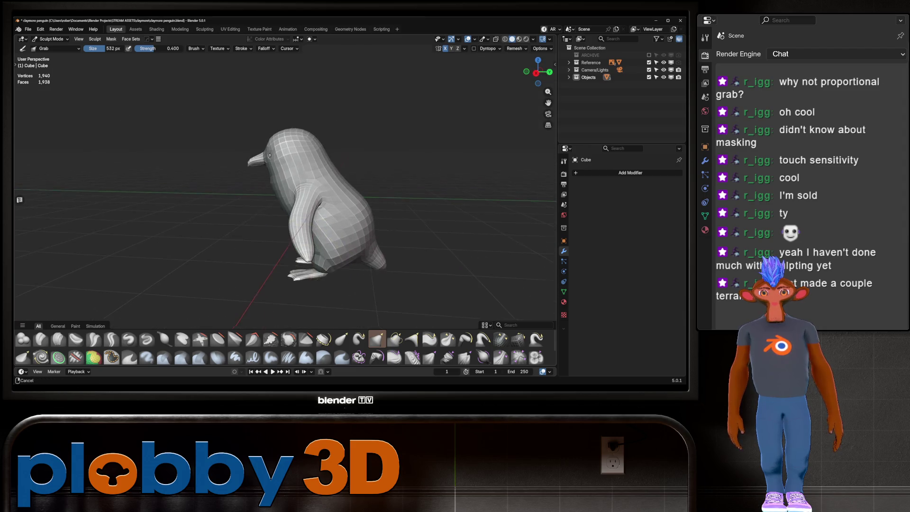
Return to Object Mode and briefly check the body mesh in Edit Mode from the front.
{"action": "left_click", "coordinate": [51, 38]}
{"action": "left_click", "coordinate": [50, 46]}
{"action": "mouse_move", "coordinate": [285, 190]}
{"action": "middle_mouse_down"}
{"action": "mouse_move", "coordinate": [247, 190]}
{"action": "mouse_move", "coordinate": [199, 157]}
{"action": "mouse_move", "coordinate": [208, 190]}
{"action": "mouse_move", "coordinate": [190, 190]}
{"action": "middle_mouse_up"}
{"action": "key", "text": "Tab"}
{"action": "mouse_move", "coordinate": [257, 243]}
{"action": "middle_mouse_down"}
{"action": "mouse_move", "coordinate": [235, 254]}
{"action": "mouse_move", "coordinate": [241, 345]}
{"action": "mouse_move", "coordinate": [329, 221]}
{"action": "mouse_move", "coordinate": [230, 207]}
{"action": "middle_mouse_up"}
{"action": "scroll", "coordinate": [234, 254], "scroll_direction": "up", "scroll_amount": 5}
{"action": "key", "text": "Tab"}
{"action": "scroll", "coordinate": [226, 255], "scroll_direction": "down", "scroll_amount": 3}
{"action": "scroll", "coordinate": [241, 345], "scroll_direction": "down", "scroll_amount": 5}
Check the penguin against the side reference with X-ray, then bring up the Add > Mesh menu.
{"action": "key", "text": "KP_3"}
{"action": "key", "text": "alt+z"}
{"action": "key", "text": "alt+z"}
{"action": "key", "text": "KP_1"}
{"action": "key", "text": "KP_3"}
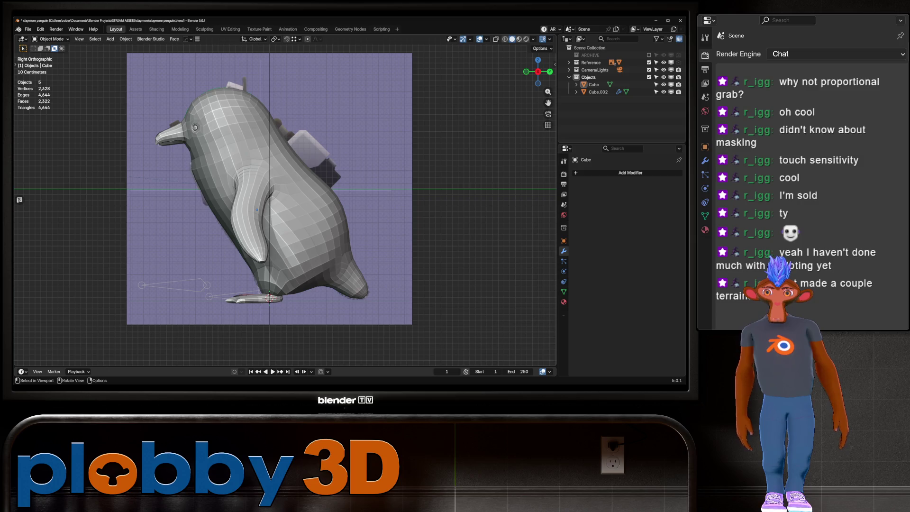
{"action": "middle_click_drag", "start_coordinate": [331, 189], "coordinate": [296, 220], "text": "shift"}
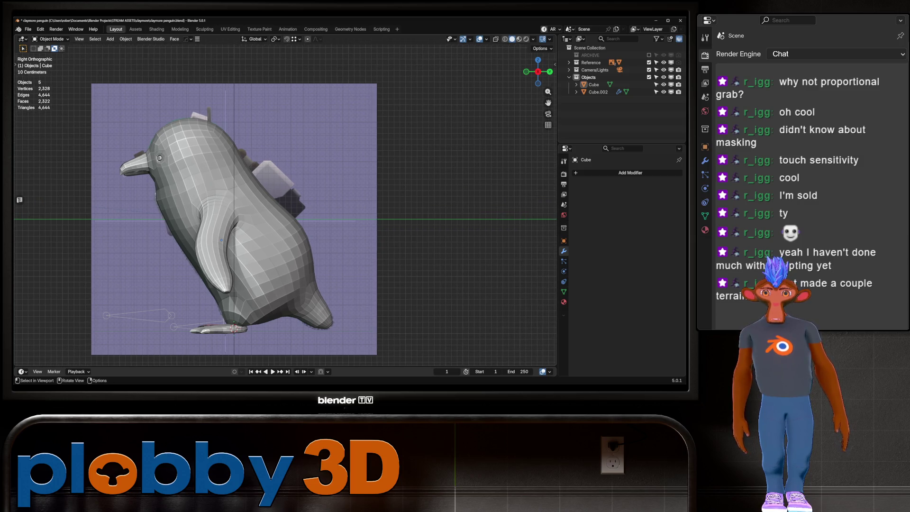
{"action": "key", "text": "alt+z"}
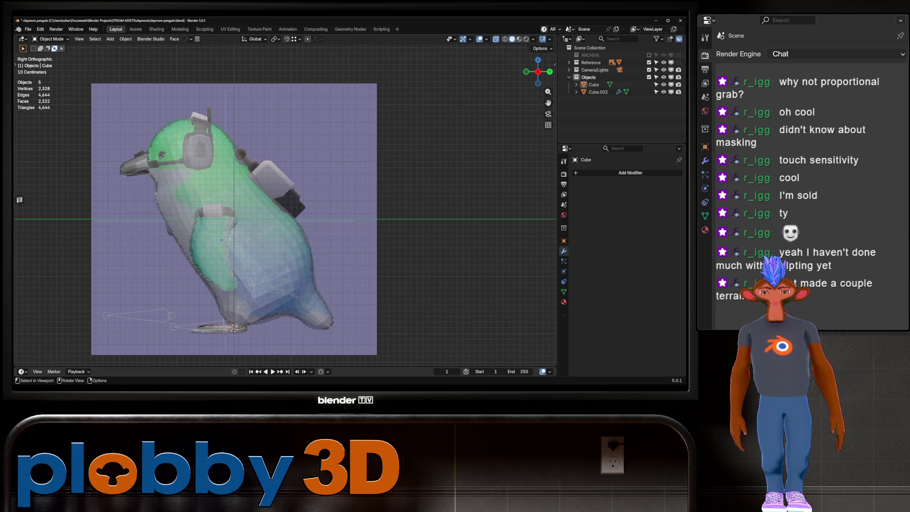
{"action": "scroll", "coordinate": [221, 239], "scroll_direction": "up", "scroll_amount": 5}
{"action": "key", "text": "alt+z"}
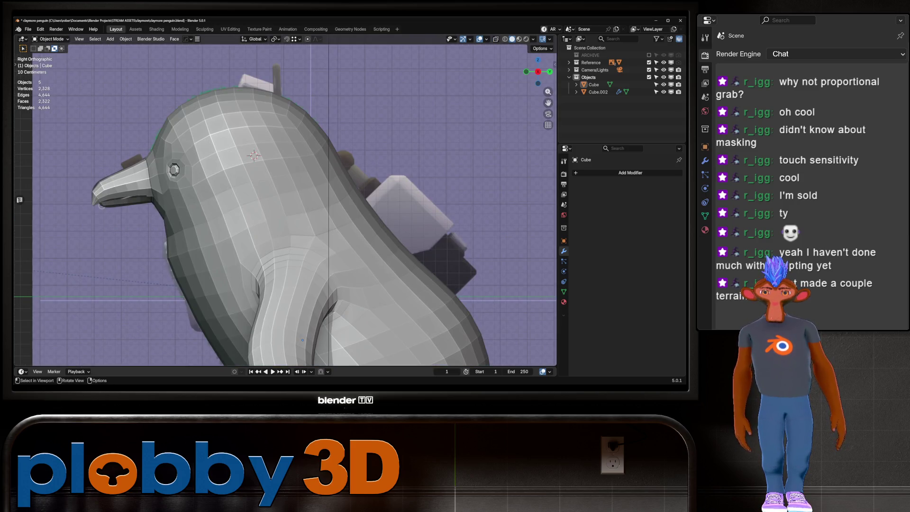
{"action": "key", "text": "alt+z"}
{"action": "key", "text": "alt+z"}
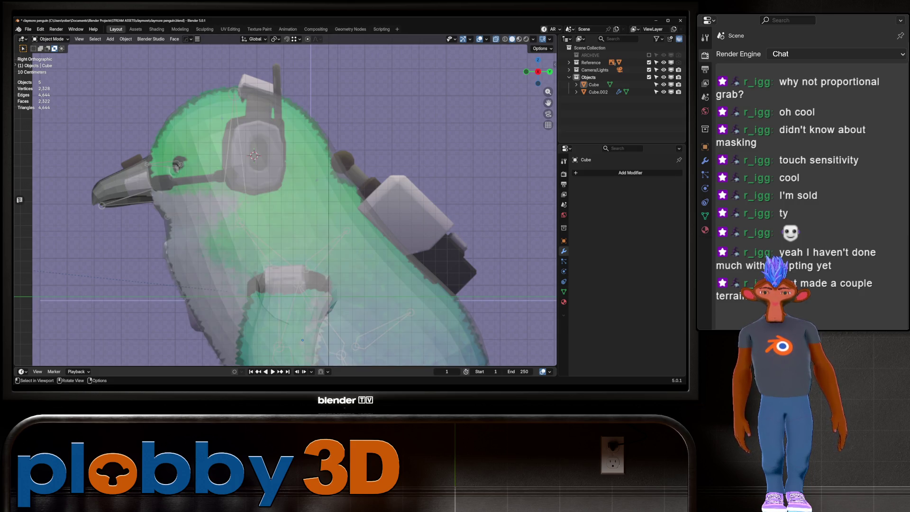
{"action": "key", "text": "alt+z"}
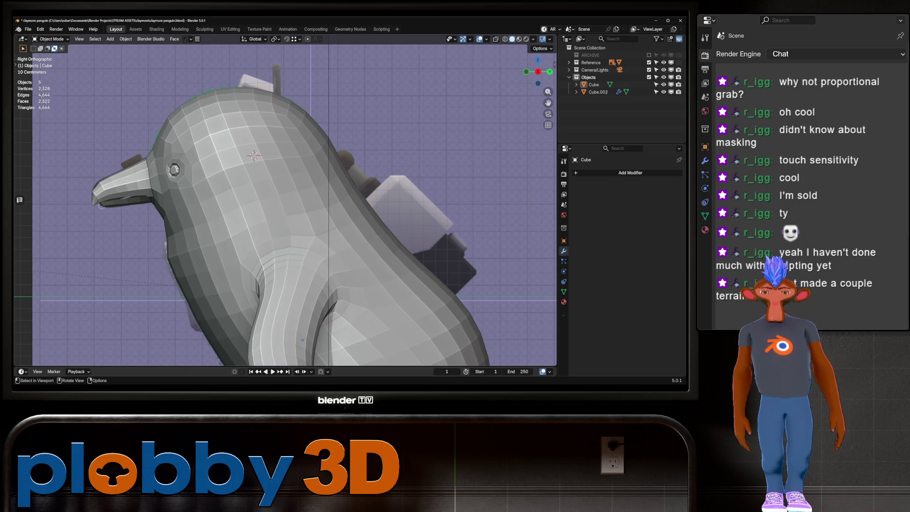
{"action": "key", "text": "shift+a"}
Add a cube, scale it to 0.215, and apply its scale.
{"action": "mouse_move", "coordinate": [251, 155]}
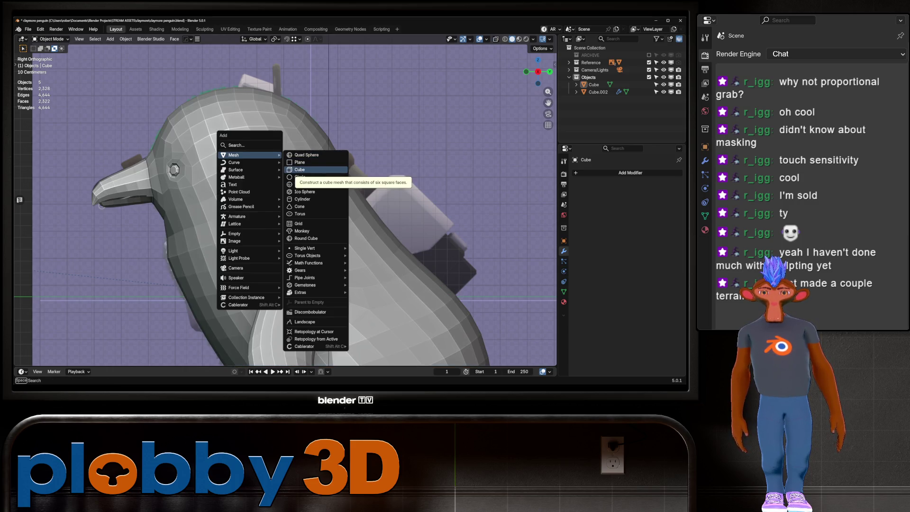
{"action": "left_click", "coordinate": [299, 170]}
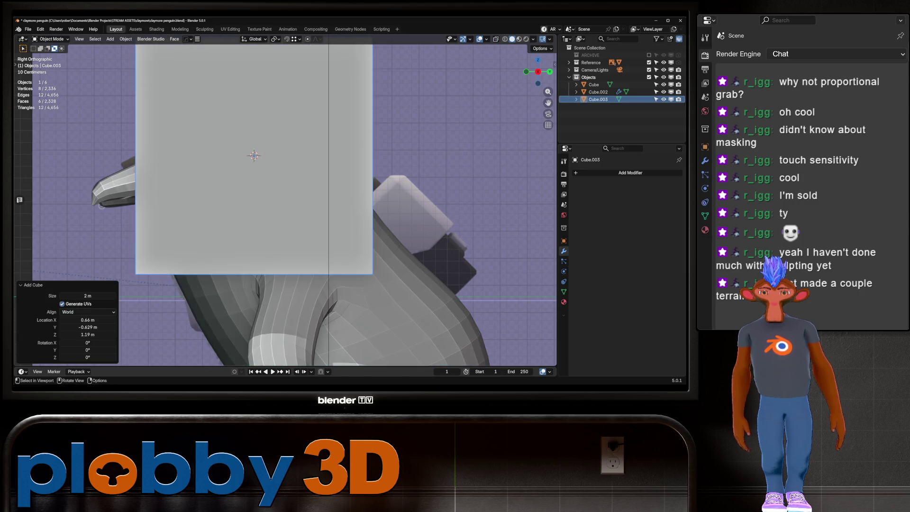
{"action": "key", "text": "s"}
{"action": "key", "text": "Return"}
{"action": "key", "text": "alt+z"}
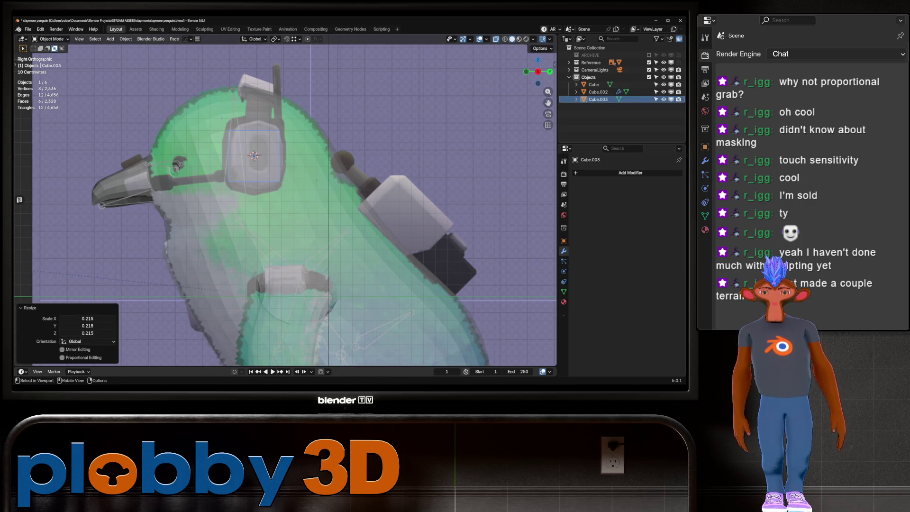
{"action": "key", "text": "ctrl+a"}
{"action": "left_click", "coordinate": [254, 163]}
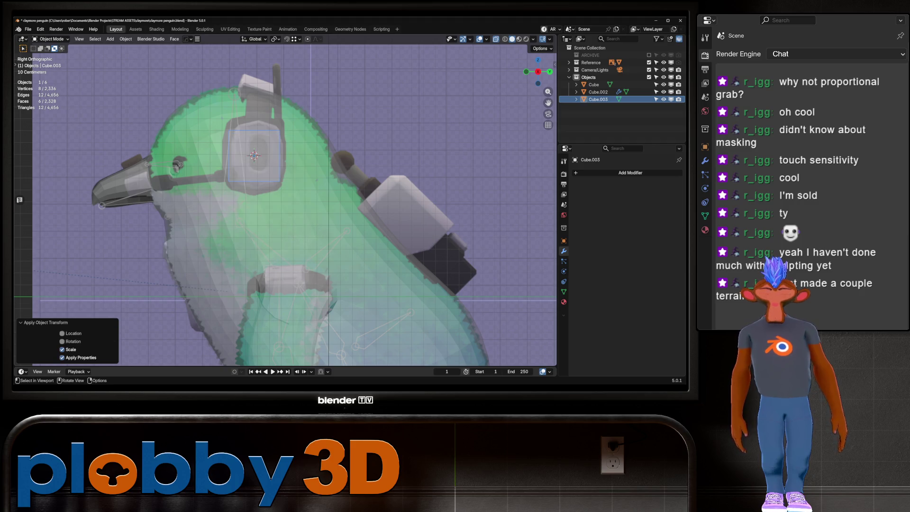
Place the cube beside the head, tilted about -11°, with local X width 0.454.
{"action": "key", "text": "KP_1"}
{"action": "key", "text": "g"}
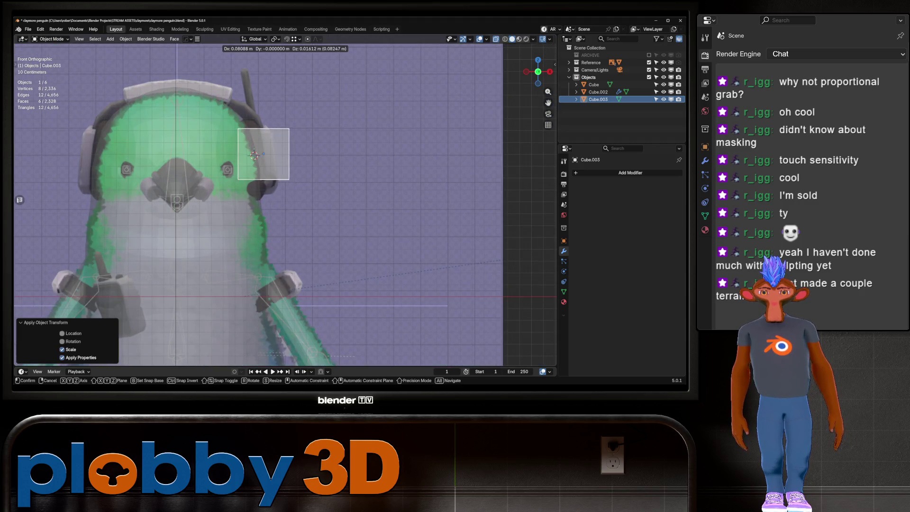
{"action": "key", "text": "Return"}
{"action": "key", "text": "r"}
{"action": "key", "text": "Return"}
{"action": "key", "text": "s"}
{"action": "key", "text": "x"}
{"action": "key", "text": "x"}
{"action": "key", "text": "Return"}
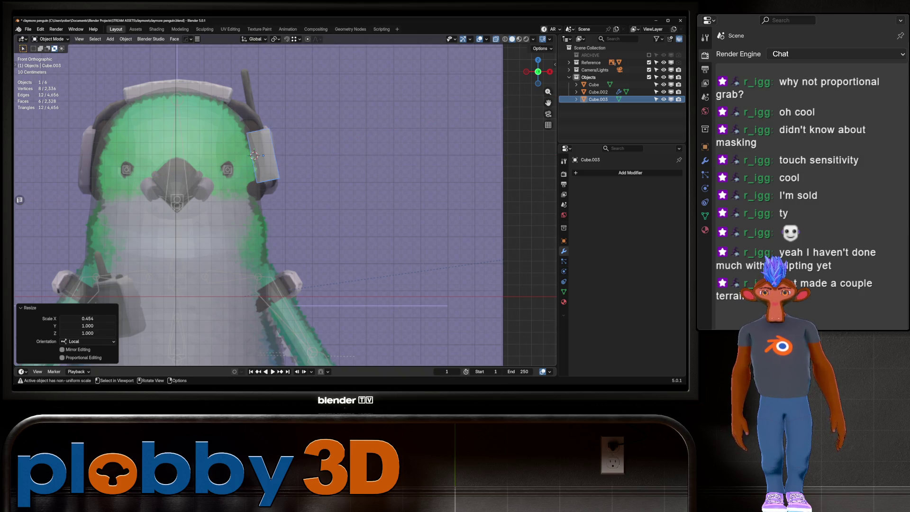
{"action": "key", "text": "r"}
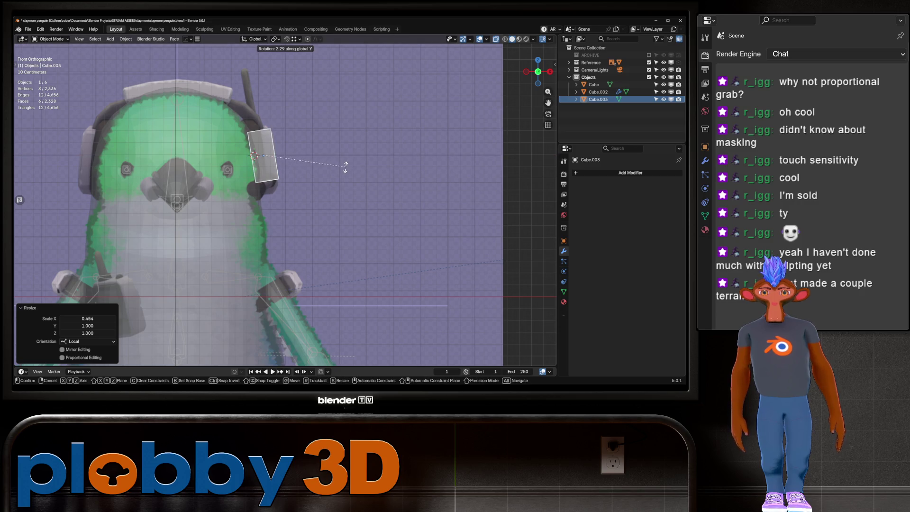
{"action": "right_click", "coordinate": [345, 166]}
{"action": "left_click_drag", "start_coordinate": [258, 156], "coordinate": [259, 157]}
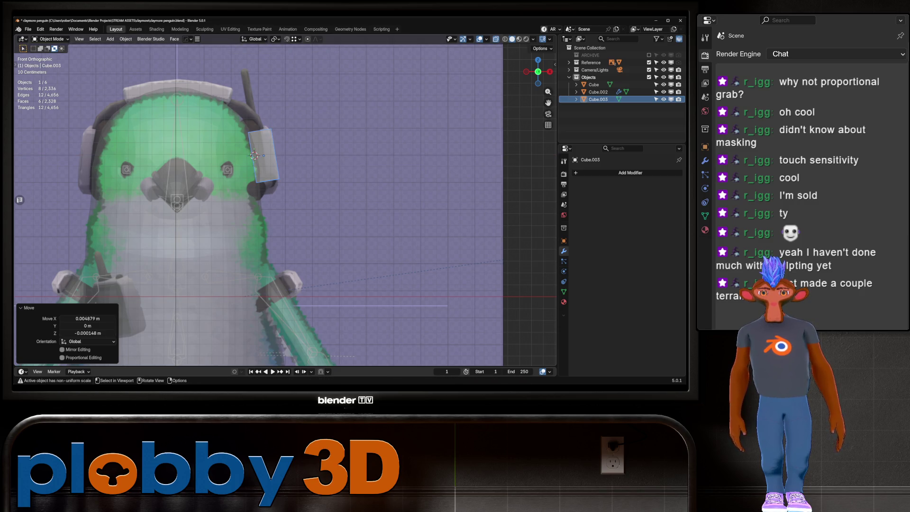
Add a centred loop cut around the cube and scale the middle loop along Z.
{"action": "key", "text": "KP_3"}
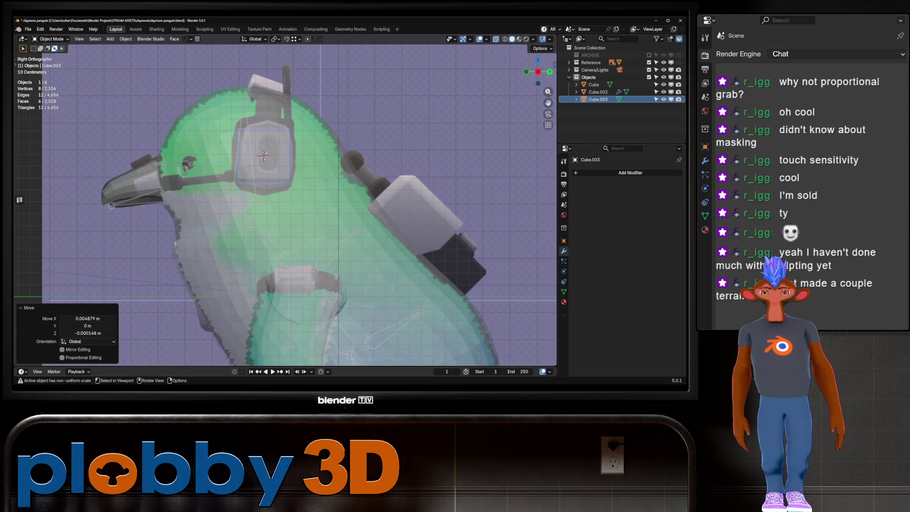
{"action": "key", "text": "alt+z"}
{"action": "key", "text": "alt+z"}
{"action": "key", "text": "Tab"}
{"action": "key", "text": "ctrl+r"}
{"action": "left_click", "coordinate": [263, 155]}
{"action": "right_click", "coordinate": [263, 156]}
{"action": "key", "text": "s"}
{"action": "key", "text": "z"}
{"action": "key", "text": "z"}
{"action": "key", "text": "z"}
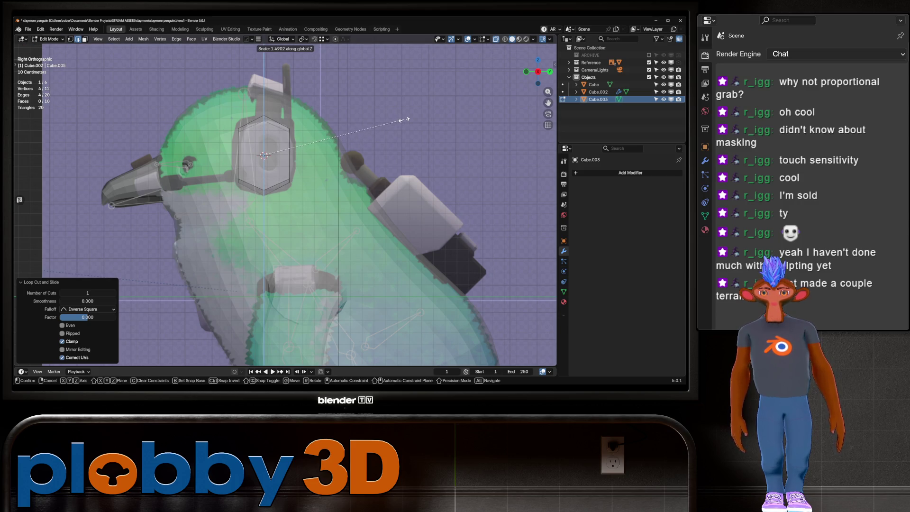
Confirm the hexagonal stretch of the ear cup and restore solid display.
{"action": "left_click", "coordinate": [403, 120]}
{"action": "right_click", "coordinate": [345, 113]}
{"action": "key", "text": "Escape"}
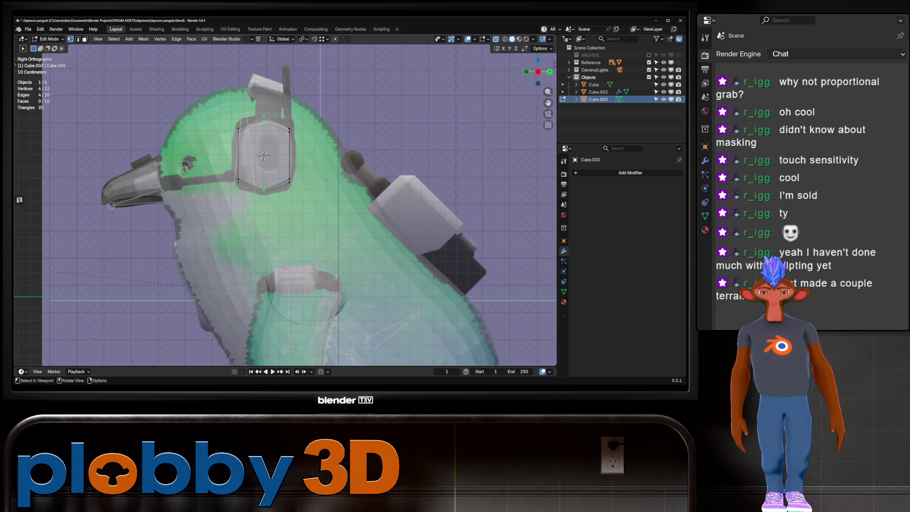
{"action": "key", "text": "alt+z"}
{"action": "key", "text": "g"}
{"action": "key", "text": "z"}
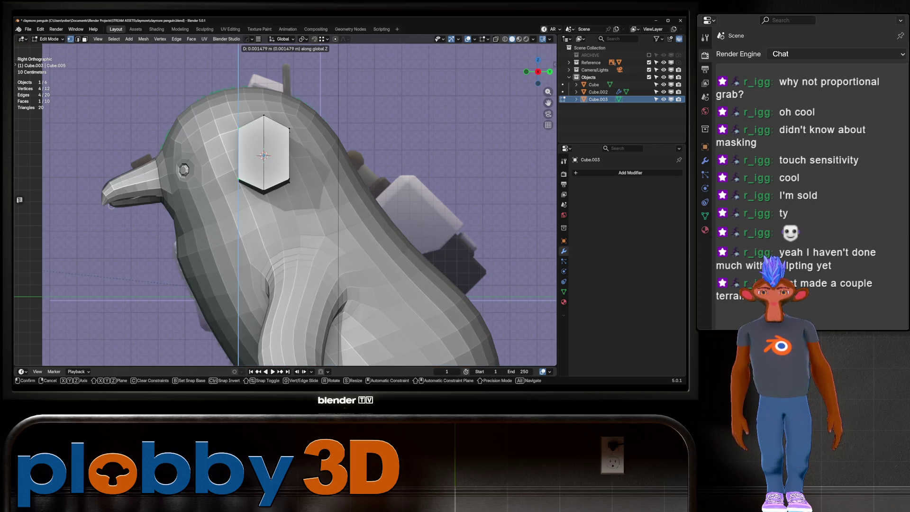
{"action": "key", "text": "Escape"}
Try thickening the cup along its local Z, then undo the change.
{"action": "middle_click_drag", "start_coordinate": [303, 213], "coordinate": [360, 199]}
{"action": "key", "text": "s"}
{"action": "key", "text": "z"}
{"action": "key", "text": "z"}
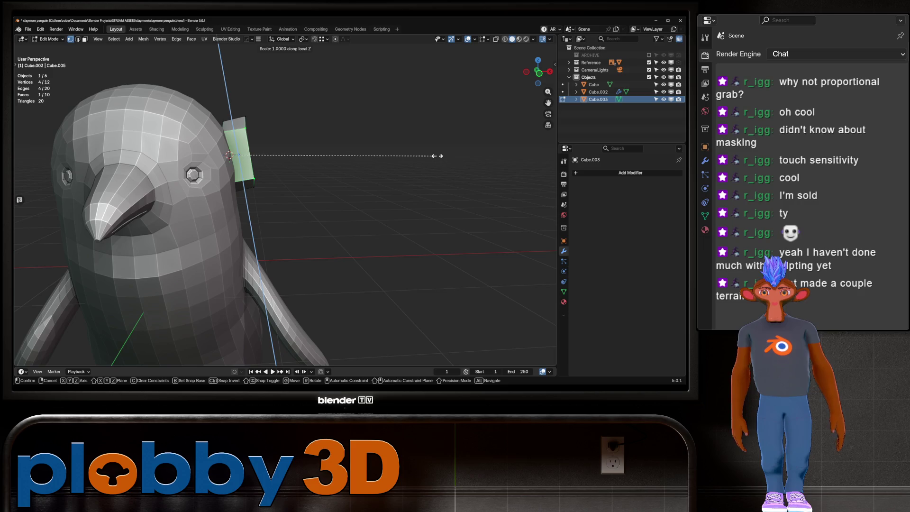
{"action": "left_click", "coordinate": [469, 142]}
{"action": "middle_click_drag", "start_coordinate": [469, 142], "coordinate": [474, 180]}
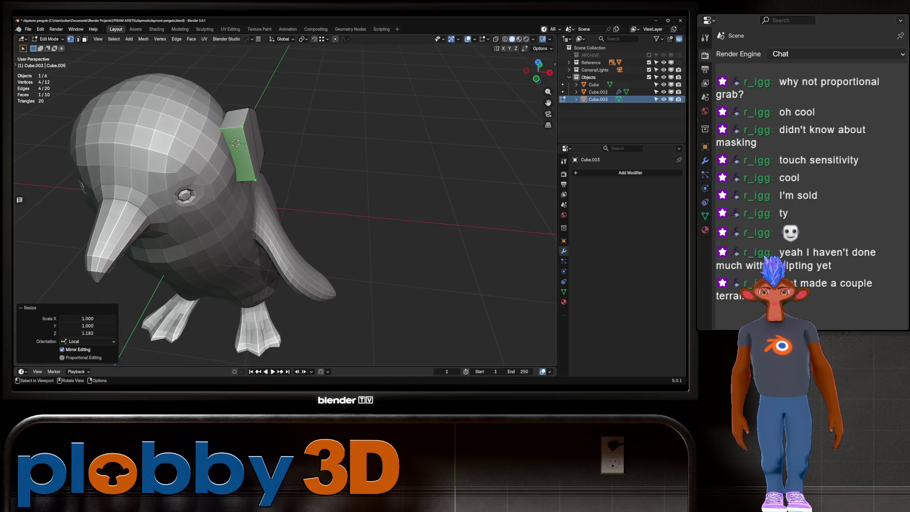
{"action": "key", "text": "ctrl+z"}
{"action": "middle_click_drag", "start_coordinate": [284, 190], "coordinate": [303, 157]}
In edge mode, stretch the cup along its local Z to 1.612.
{"action": "key", "text": "2"}
{"action": "key", "text": "s"}
{"action": "key", "text": "z"}
{"action": "key", "text": "z"}
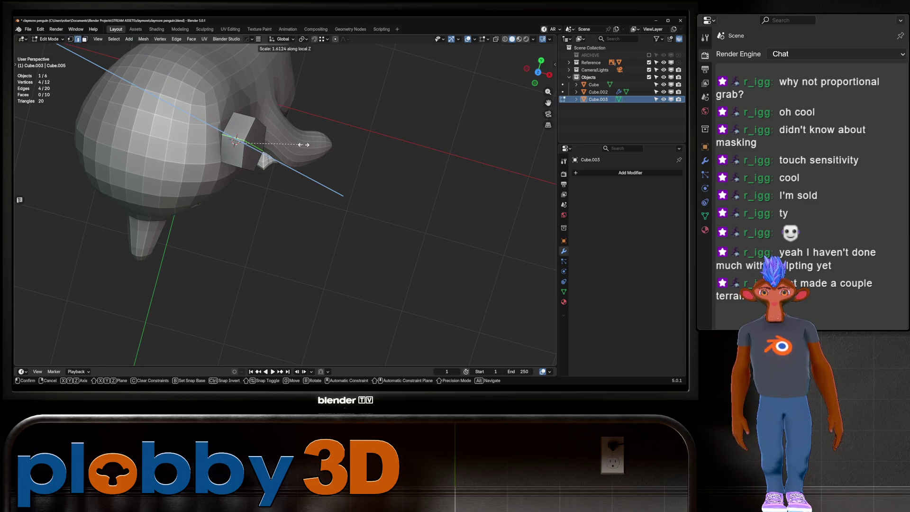
{"action": "left_click", "coordinate": [303, 144]}
{"action": "middle_click_drag", "start_coordinate": [304, 145], "coordinate": [388, 142]}
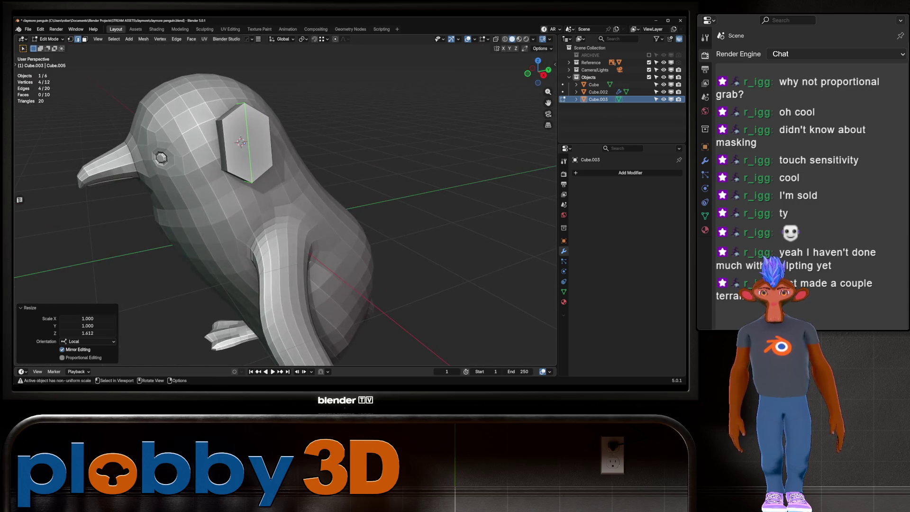
From the front view, scale the cup along its local Z to 0.913.
{"action": "key", "text": "KP_1"}
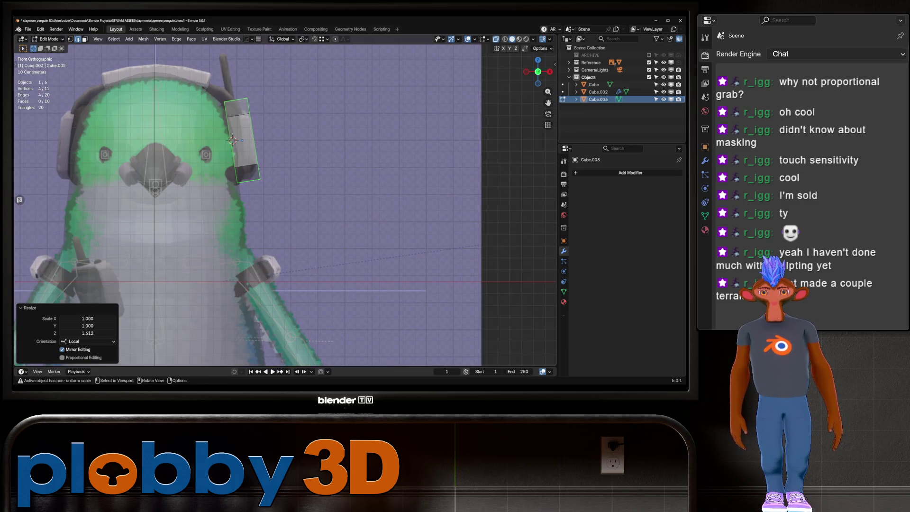
{"action": "key", "text": "s"}
{"action": "key", "text": "z"}
{"action": "key", "text": "z"}
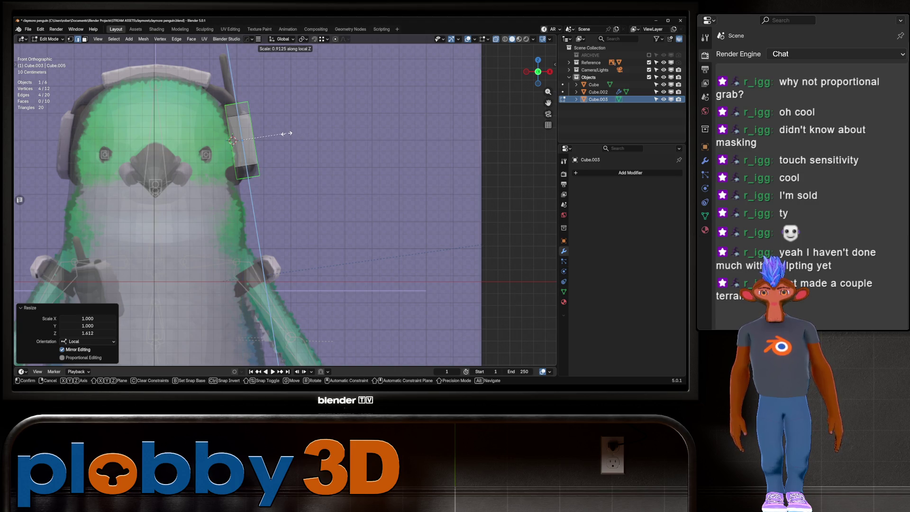
{"action": "left_click", "coordinate": [289, 132]}
Add the cup's outer face to the selection and inspect the cup in see-through side view.
{"action": "key", "text": "3"}
{"action": "middle_click_drag", "start_coordinate": [289, 132], "coordinate": [332, 120]}
{"action": "left_click", "coordinate": [222, 157], "text": "shift"}
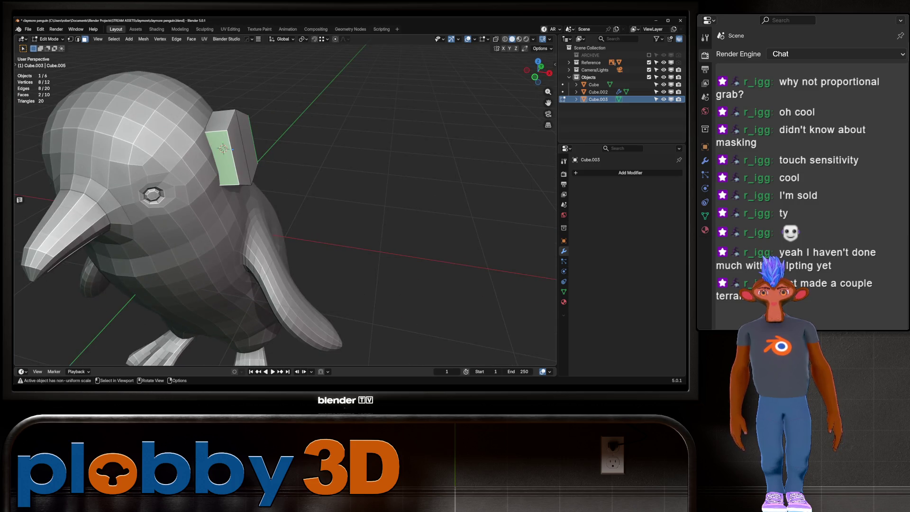
{"action": "key", "text": "KP_3"}
{"action": "key", "text": "alt+z"}
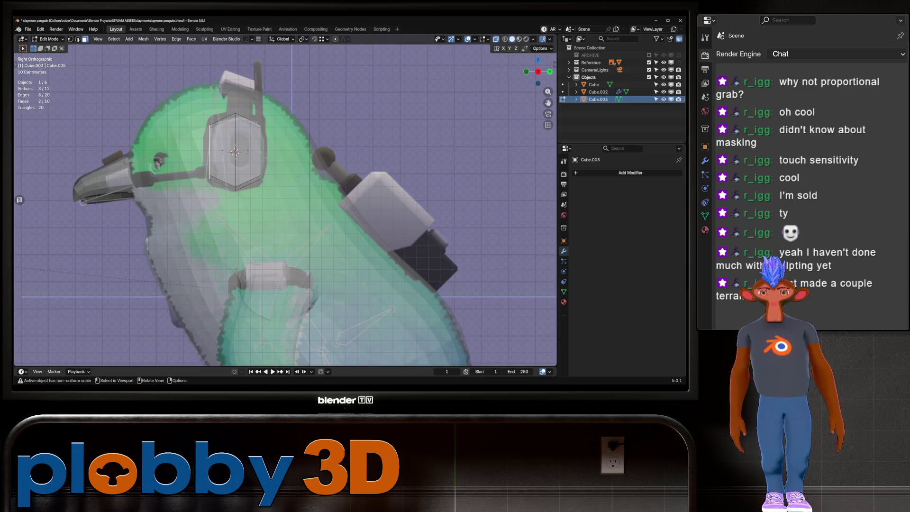
{"action": "key", "text": "Tab"}
{"action": "key", "text": "alt+z"}
{"action": "middle_click_drag", "start_coordinate": [284, 166], "coordinate": [308, 156]}
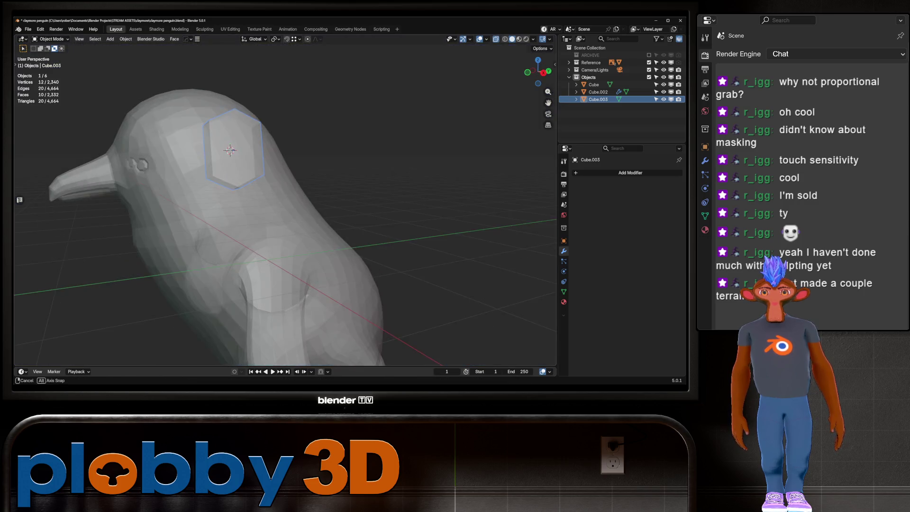
{"action": "key", "text": "KP_3"}
{"action": "key", "text": "alt+z"}
Try and undo a small local X tilt, then apply the ear cup's scale.
{"action": "key", "text": "r"}
{"action": "key", "text": "x"}
{"action": "key", "text": "x"}
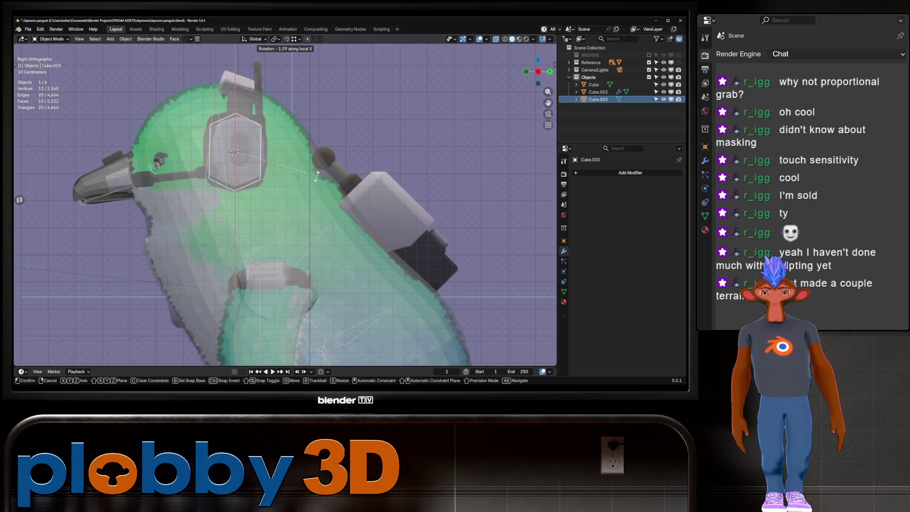
{"action": "left_click", "coordinate": [316, 174]}
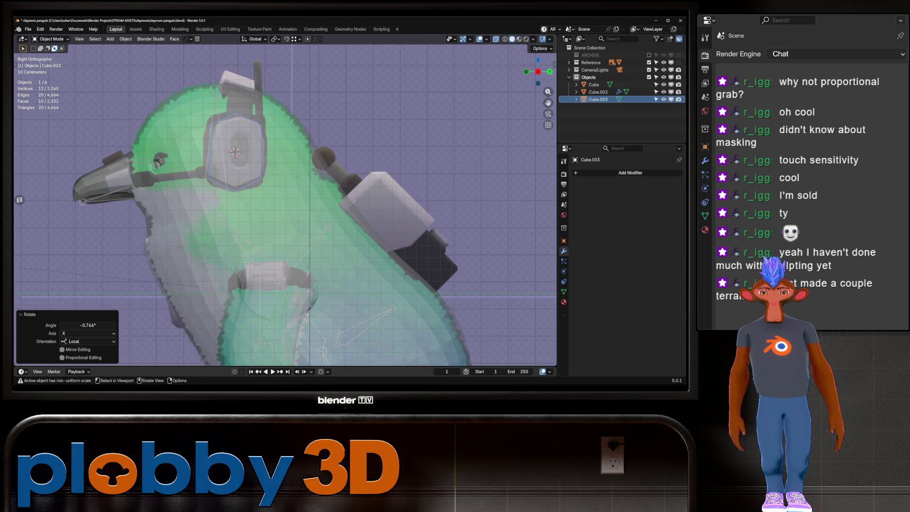
{"action": "key", "text": "ctrl+z"}
{"action": "key", "text": "ctrl+z"}
{"action": "key", "text": "ctrl+a"}
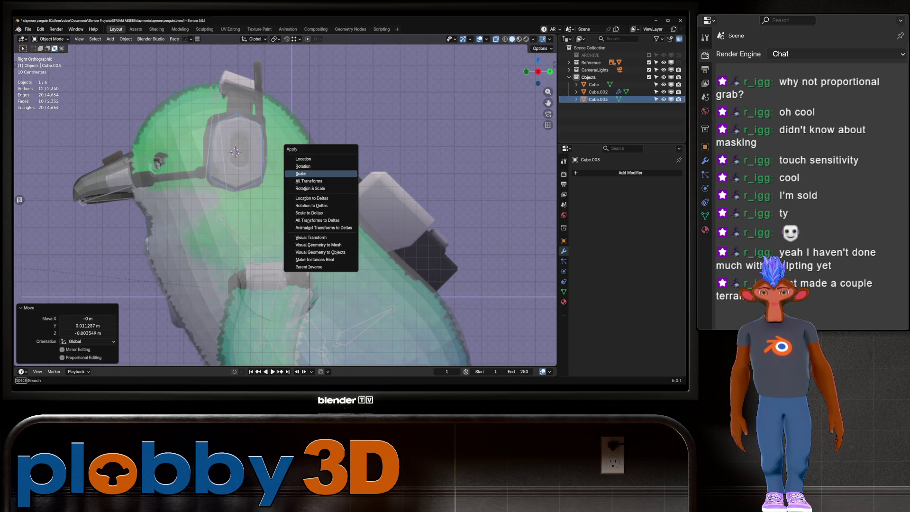
{"action": "left_click", "coordinate": [316, 174]}
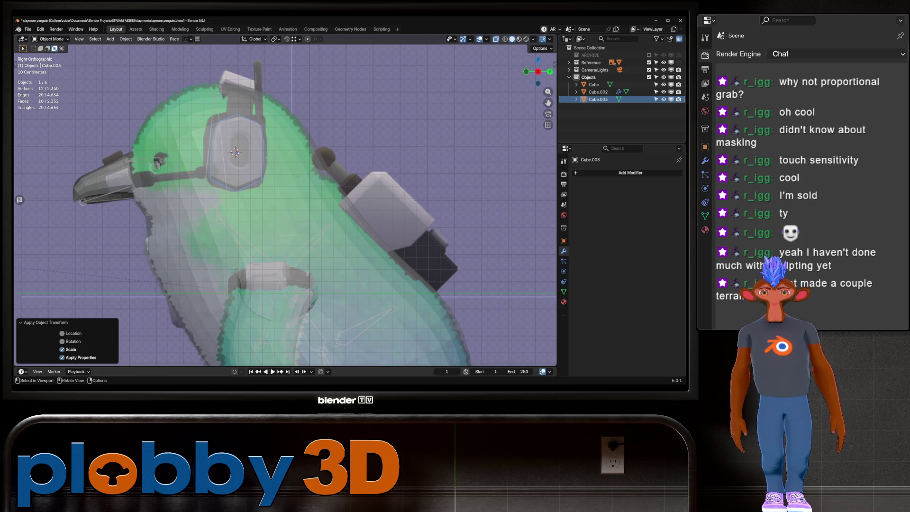
{"action": "key", "text": "KP_1"}
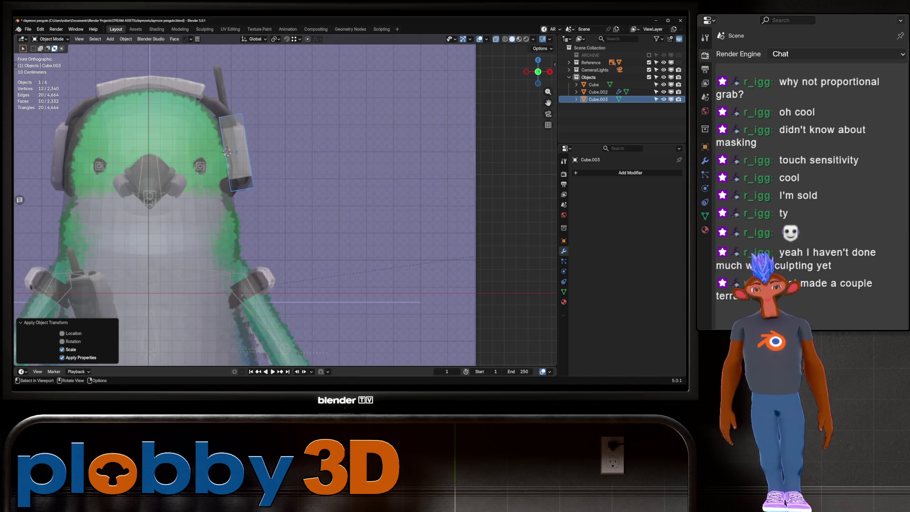
Add a centred edge loop across the ear cup box and select it.
{"action": "left_click", "coordinate": [228, 152]}
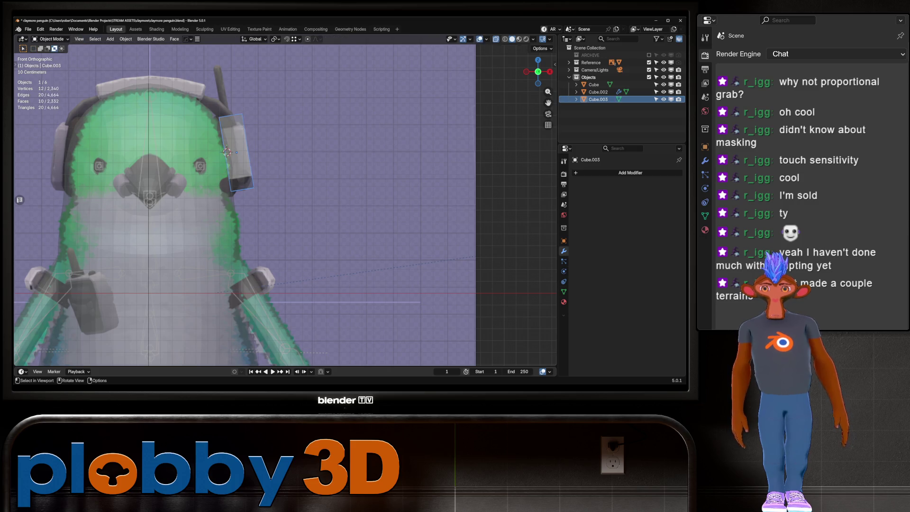
{"action": "key", "text": "KP_Decimal"}
{"action": "key", "text": "Tab"}
{"action": "key", "text": "ctrl+r"}
{"action": "left_click", "coordinate": [228, 209]}
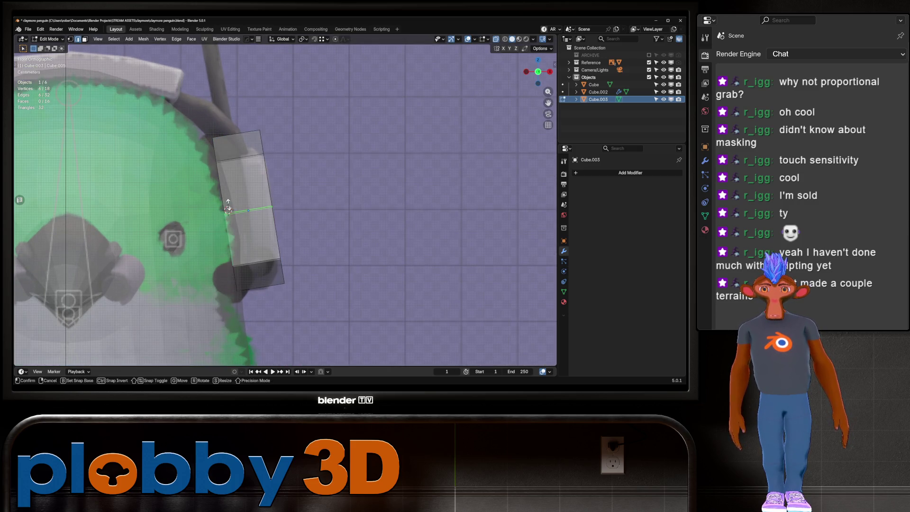
{"action": "right_click", "coordinate": [228, 209]}
{"action": "left_click", "coordinate": [227, 209], "text": "alt"}
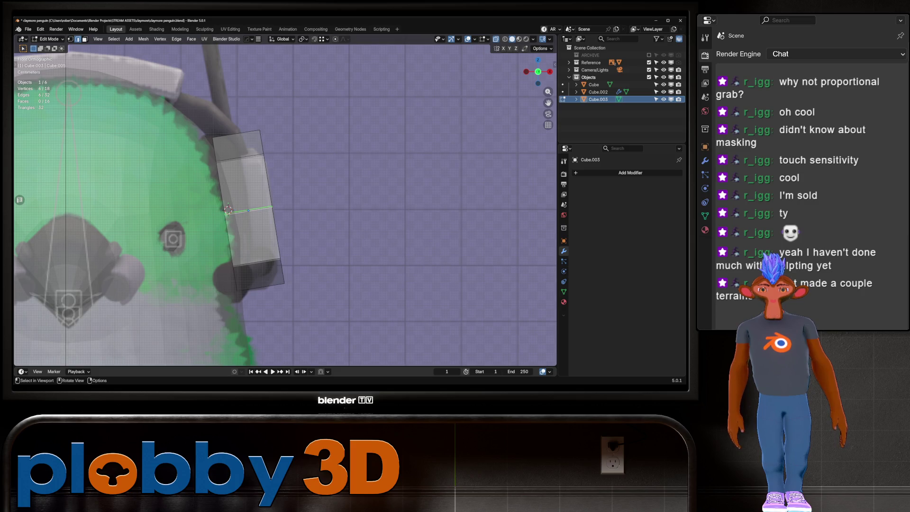
Push the middle loop 0.057 m outward along local X with proportional editing.
{"action": "key", "text": "g"}
{"action": "key", "text": "x"}
{"action": "key", "text": "x"}
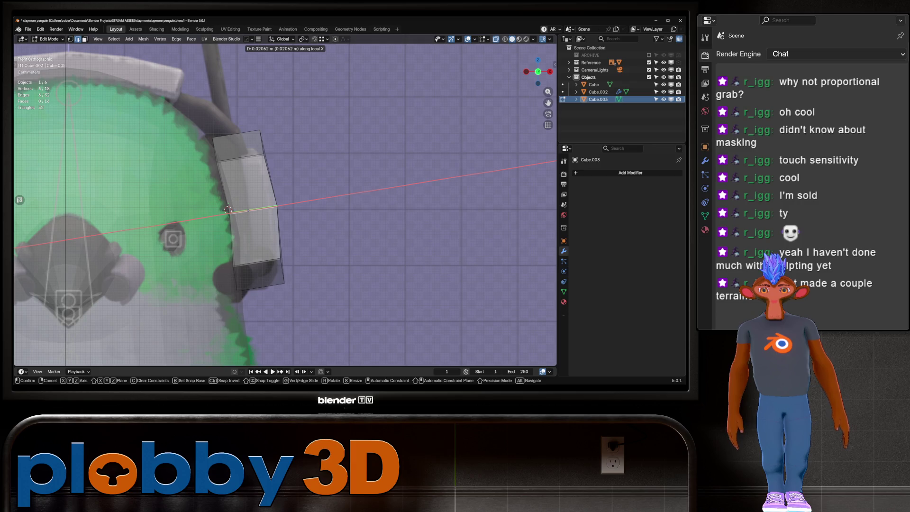
{"action": "key", "text": "Escape"}
{"action": "key", "text": "o"}
{"action": "key", "text": "g"}
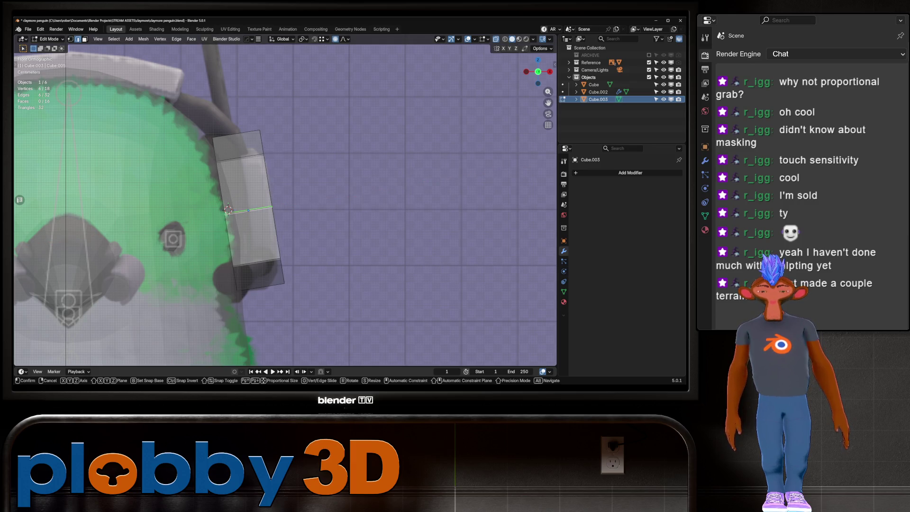
{"action": "key", "text": "x"}
{"action": "key", "text": "x"}
{"action": "scroll", "coordinate": [228, 209], "scroll_direction": "up", "scroll_amount": 7}
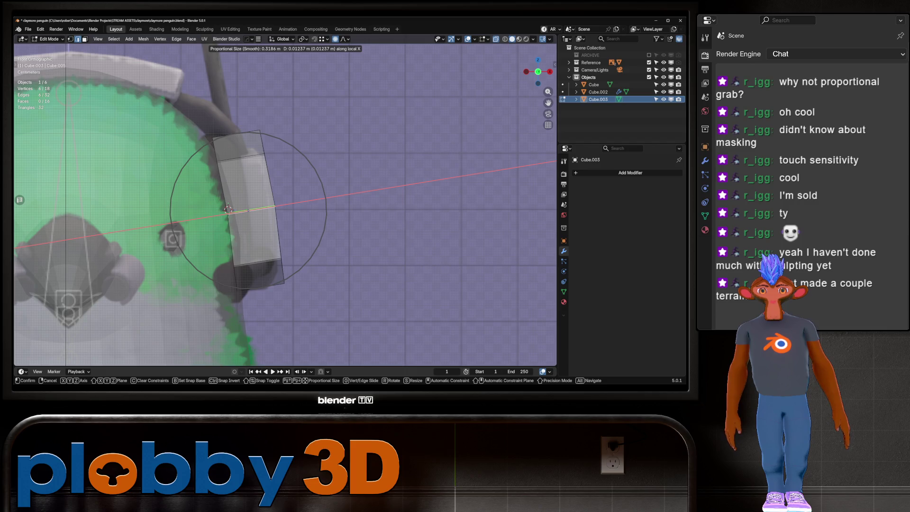
{"action": "scroll", "coordinate": [227, 209], "scroll_direction": "down", "scroll_amount": 1}
{"action": "left_click", "coordinate": [228, 209]}
{"action": "scroll", "coordinate": [263, 202], "scroll_direction": "down", "scroll_amount": 3}
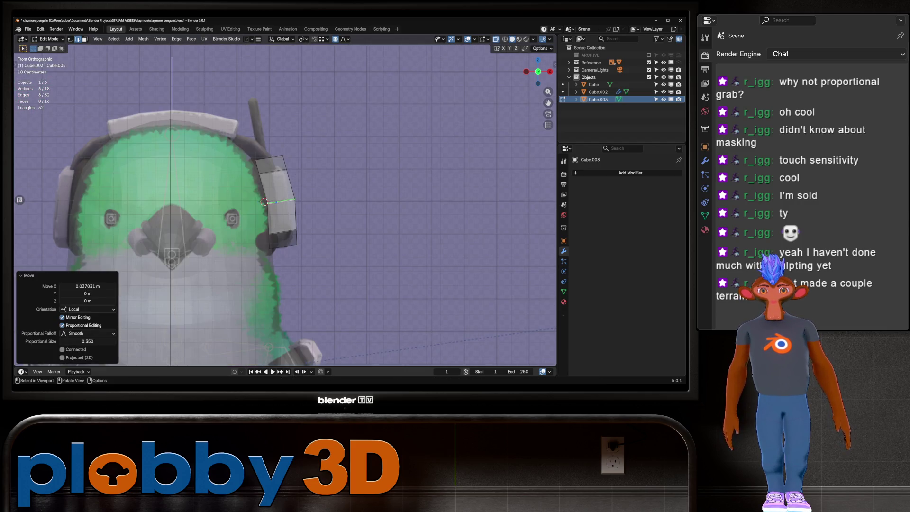
Return to Object Mode and test a level 1 subdivision on the cup, then undo it.
{"action": "key", "text": "alt+z"}
{"action": "key", "text": "Tab"}
{"action": "mouse_move", "coordinate": [264, 201]}
{"action": "middle_mouse_down"}
{"action": "mouse_move", "coordinate": [450, 199]}
{"action": "mouse_move", "coordinate": [370, 204]}
{"action": "mouse_move", "coordinate": [417, 204]}
{"action": "middle_mouse_up"}
{"action": "scroll", "coordinate": [284, 213], "scroll_direction": "down", "scroll_amount": 3}
{"action": "key", "text": "ctrl+1"}
{"action": "key", "text": "ctrl+z"}
Check the bowed cup from the front, right side and an angled view.
{"action": "key", "text": "KP_1"}
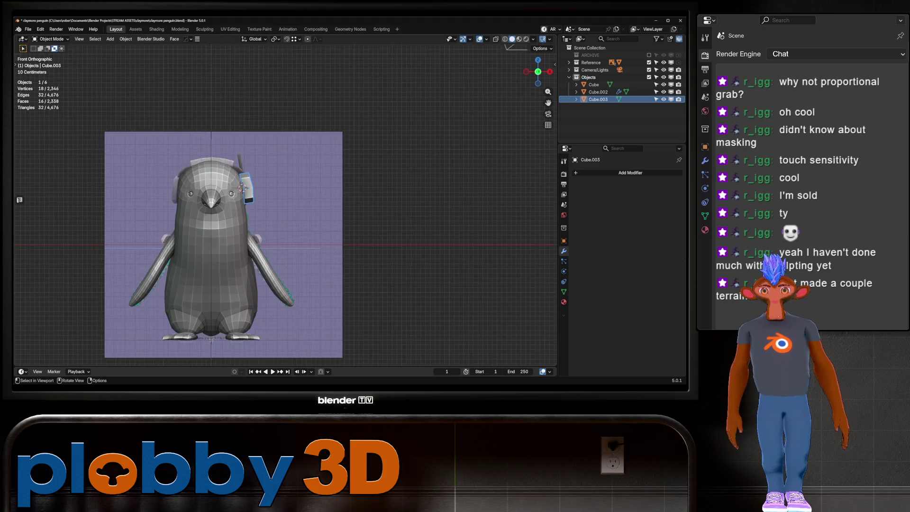
{"action": "scroll", "coordinate": [280, 237], "scroll_direction": "up", "scroll_amount": 6}
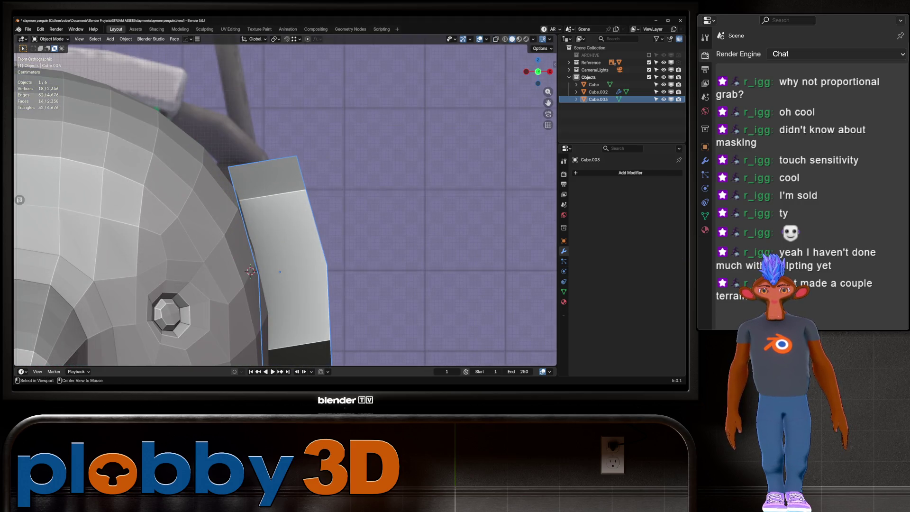
{"action": "key", "text": "KP_3"}
{"action": "scroll", "coordinate": [284, 213], "scroll_direction": "down", "scroll_amount": 3}
{"action": "middle_click_drag", "start_coordinate": [285, 213], "coordinate": [341, 198]}
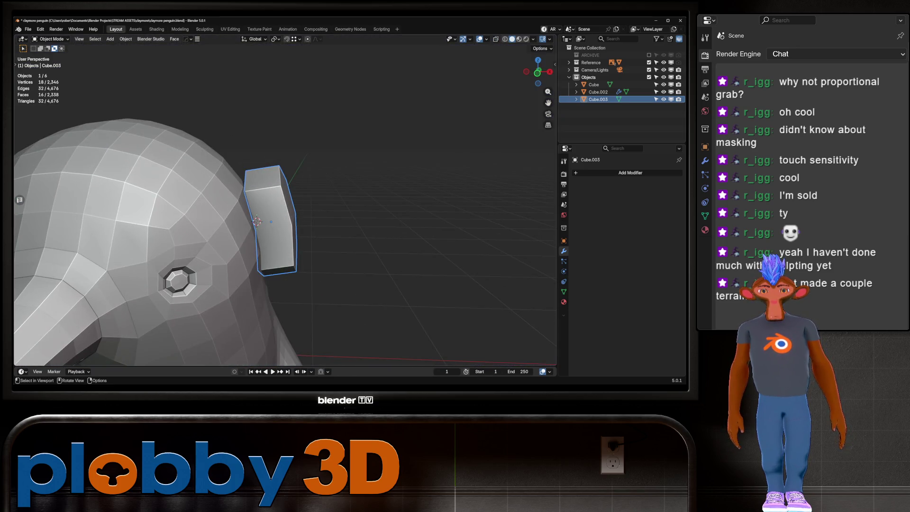
Isolate the ear cup and select the four faces on its head-side flat.
{"action": "key", "text": "Tab"}
{"action": "key", "text": "KP_Divide"}
{"action": "key", "text": "3"}
{"action": "middle_click_drag", "start_coordinate": [284, 213], "coordinate": [303, 215]}
{"action": "left_click_drag", "start_coordinate": [247, 178], "coordinate": [313, 253]}
{"action": "middle_click_drag", "start_coordinate": [314, 253], "coordinate": [365, 234]}
Extrude those faces in place and scale them to 1.119 into a wider rim.
{"action": "key", "text": "e"}
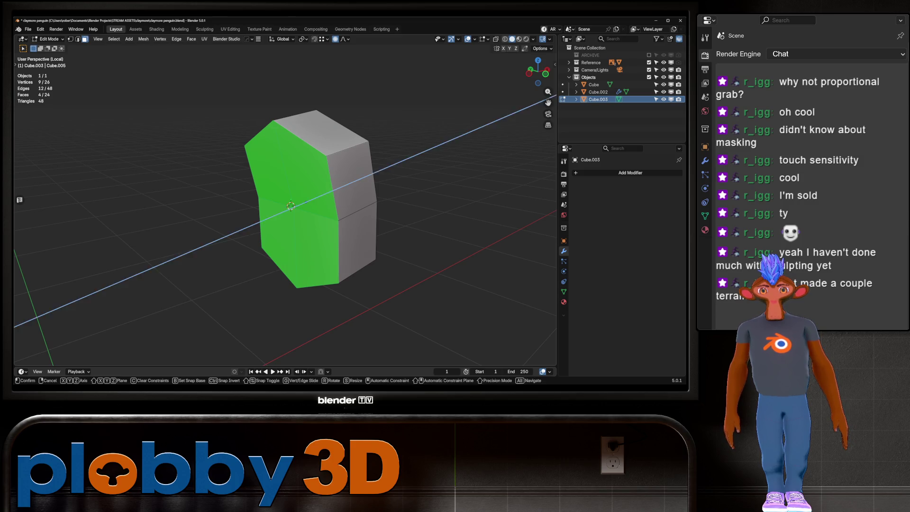
{"action": "key", "text": "Escape"}
{"action": "key", "text": "g"}
{"action": "key", "text": "Escape"}
{"action": "key", "text": "p"}
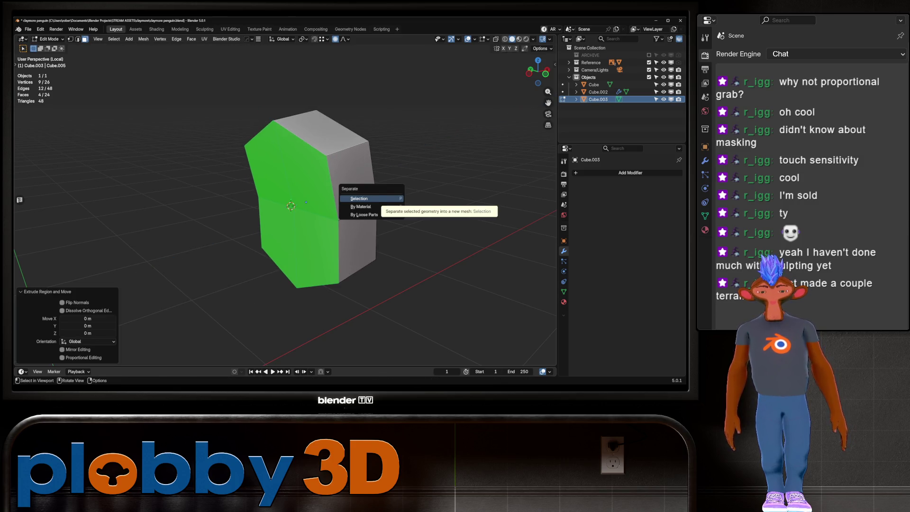
{"action": "key", "text": "Escape"}
{"action": "key", "text": "s"}
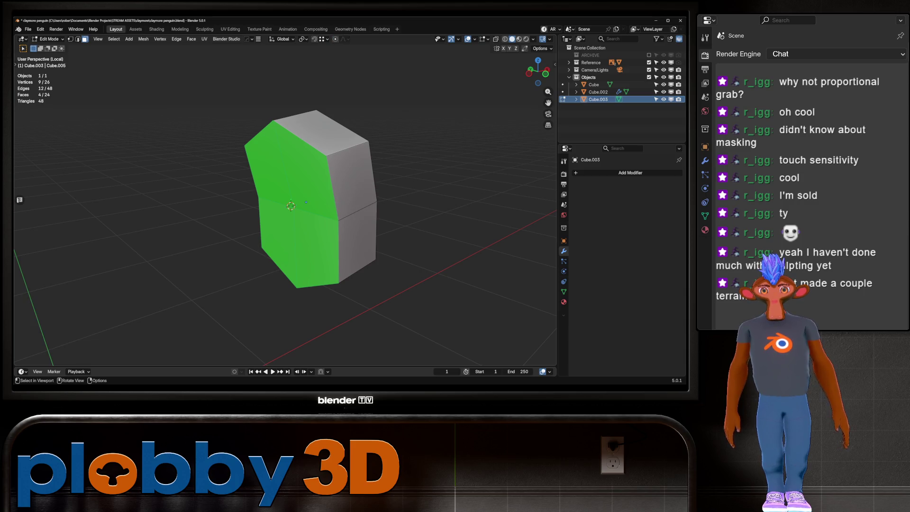
{"action": "left_click", "coordinate": [487, 187]}
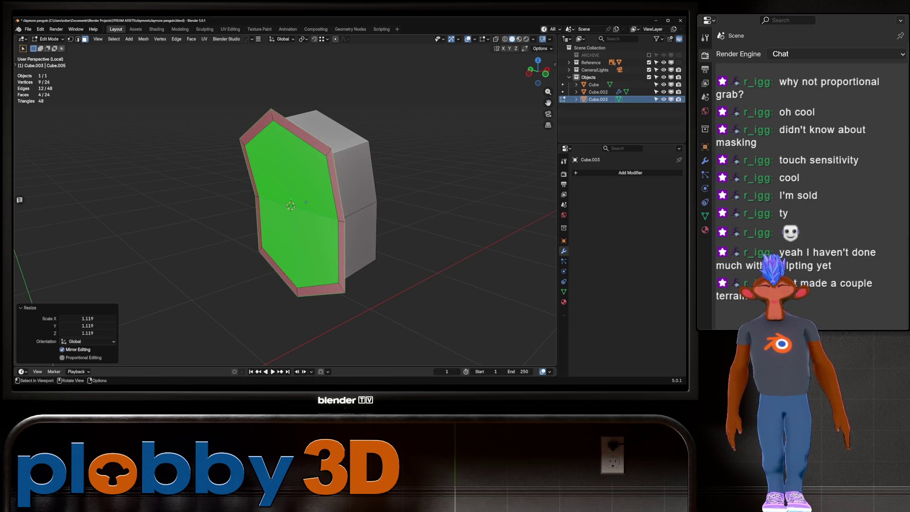
Enlarge the hexagon rim further in see-through right side view.
{"action": "middle_click_drag", "start_coordinate": [488, 187], "coordinate": [450, 199]}
{"action": "key", "text": "KP_1"}
{"action": "key", "text": "a"}
{"action": "key", "text": "ctrl+z"}
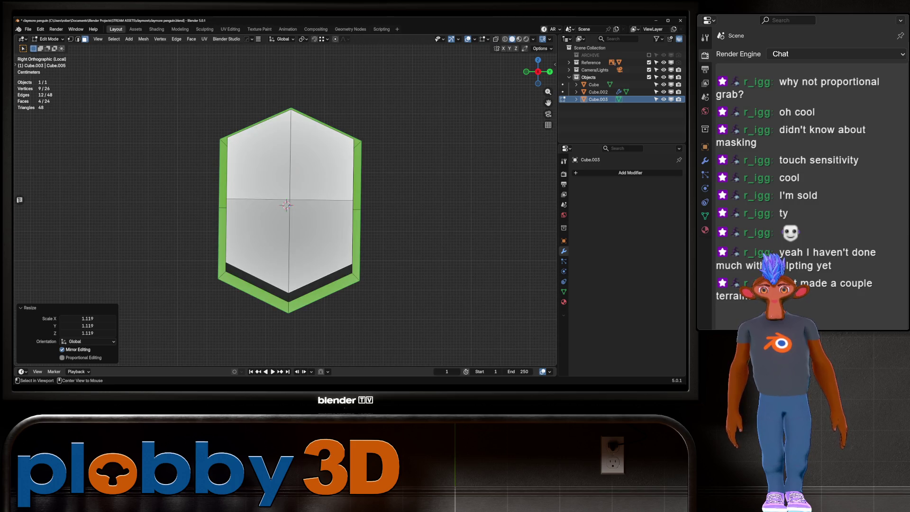
{"action": "key", "text": "KP_Divide"}
{"action": "key", "text": "KP_1"}
{"action": "key", "text": "KP_3"}
{"action": "key", "text": "alt+z"}
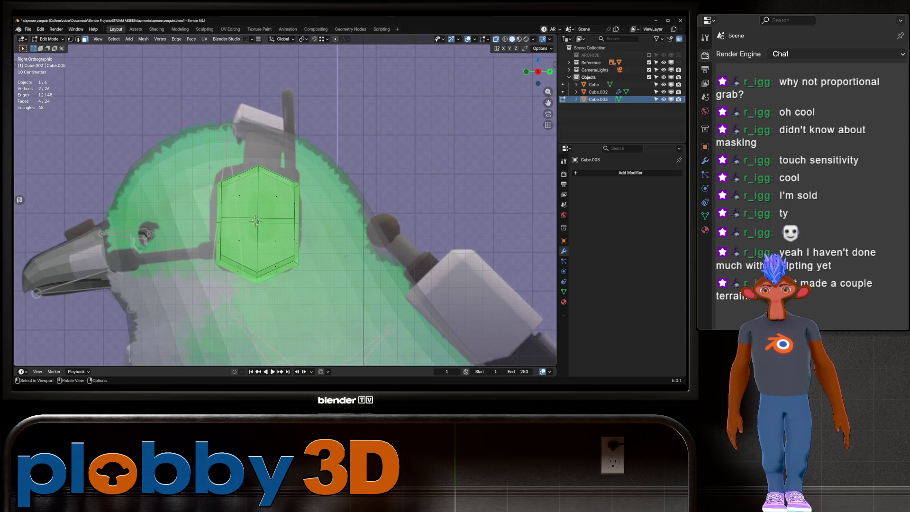
{"action": "key", "text": "s"}
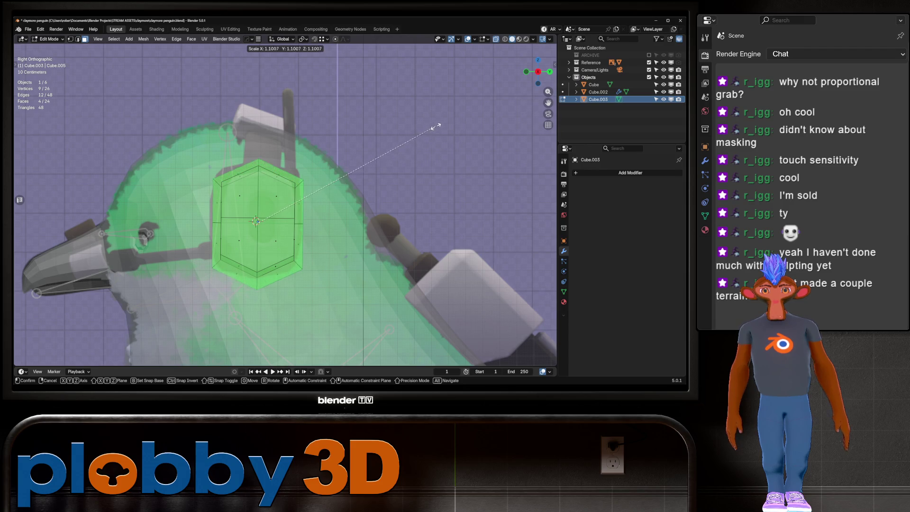
{"action": "left_click", "coordinate": [440, 125]}
In Object Mode, tilt the ear cup about -3° around its local X.
{"action": "key", "text": "Tab"}
{"action": "key", "text": "r"}
{"action": "key", "text": "x"}
{"action": "key", "text": "x"}
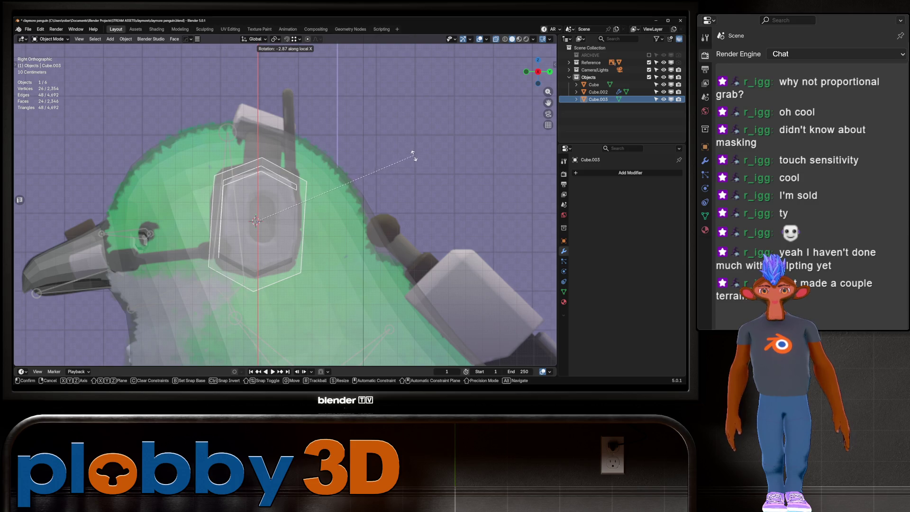
{"action": "left_click", "coordinate": [417, 155]}
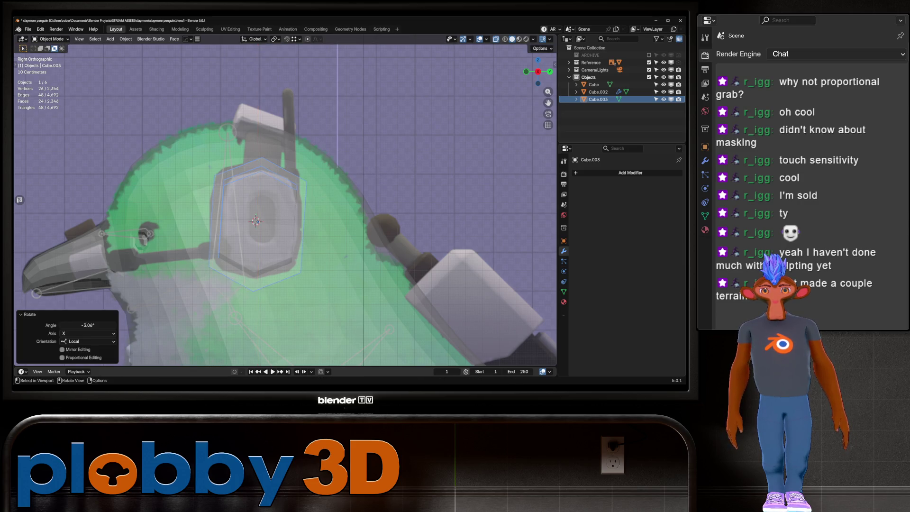
Stretch the cup's geometry along local Y to 1.079.
{"action": "key", "text": "Tab"}
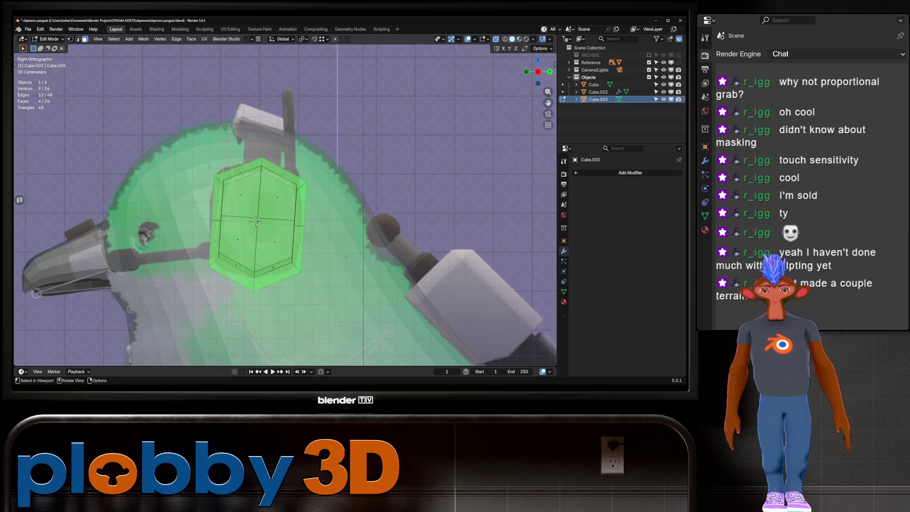
{"action": "key", "text": "s"}
{"action": "key", "text": "y"}
{"action": "key", "text": "y"}
{"action": "left_click", "coordinate": [412, 257]}
Isolate the ear cup and select its four inner faces.
{"action": "middle_click_drag", "start_coordinate": [412, 257], "coordinate": [317, 218]}
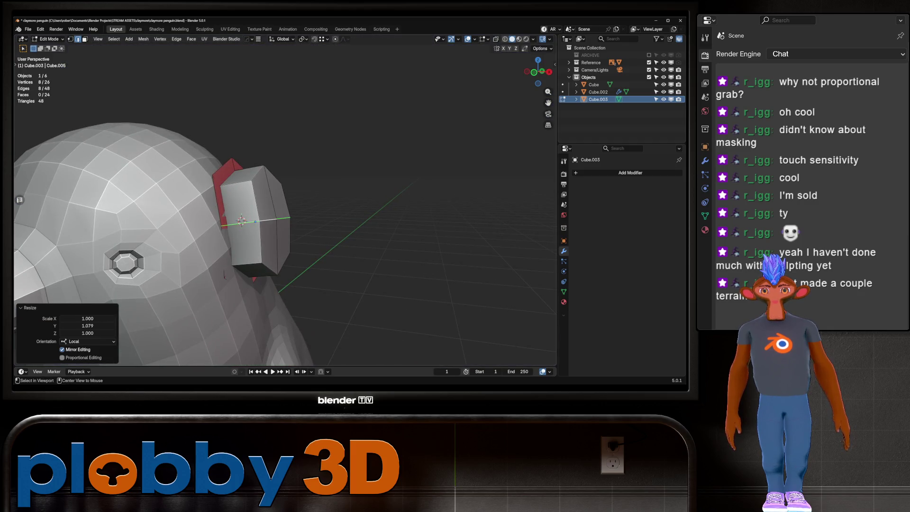
{"action": "left_click", "coordinate": [225, 273]}
{"action": "key", "text": "KP_Divide"}
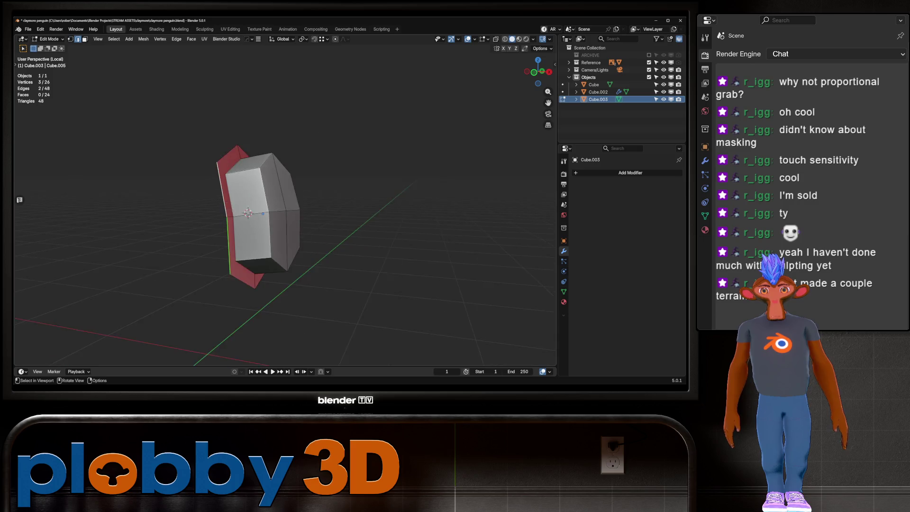
{"action": "middle_click_drag", "start_coordinate": [285, 214], "coordinate": [265, 204]}
{"action": "key", "text": "3"}
{"action": "left_click_drag", "start_coordinate": [147, 161], "coordinate": [213, 265]}
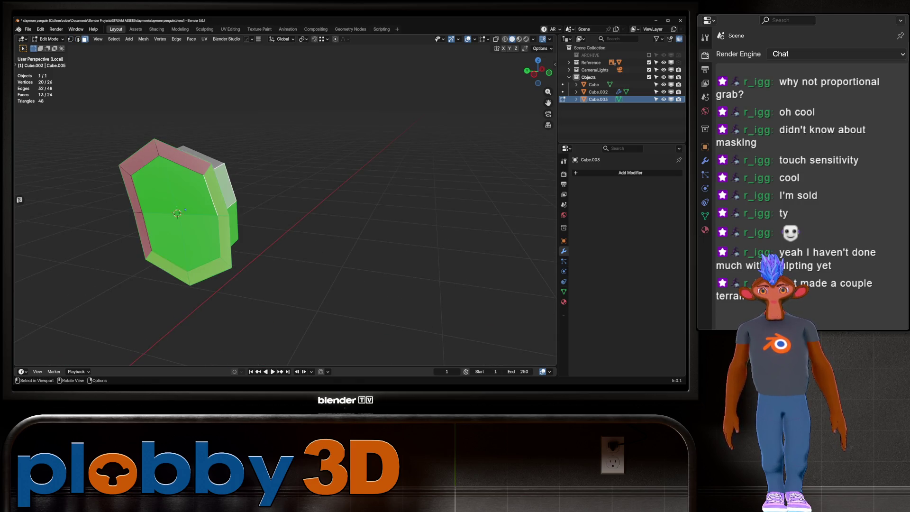
{"action": "mouse_move", "coordinate": [214, 265]}
{"action": "middle_mouse_down"}
{"action": "mouse_move", "coordinate": [204, 261]}
{"action": "mouse_move", "coordinate": [247, 258]}
{"action": "mouse_move", "coordinate": [248, 246]}
{"action": "mouse_move", "coordinate": [248, 261]}
{"action": "middle_mouse_up"}
In Object Mode, rotate the ear cup 1 degree about its local Y axis.
{"action": "key", "text": "KP_Divide"}
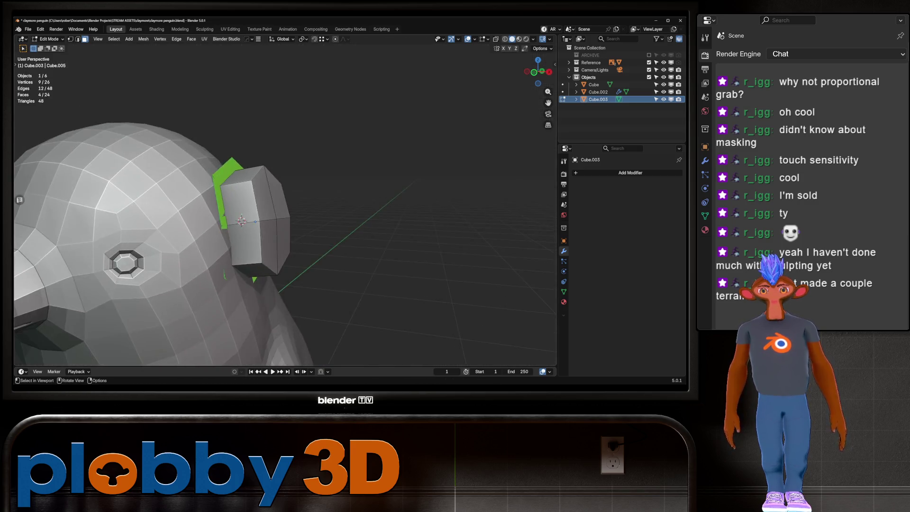
{"action": "key", "text": "Tab"}
{"action": "key", "text": "r"}
{"action": "key", "text": "x"}
{"action": "key", "text": "y"}
{"action": "key", "text": "y"}
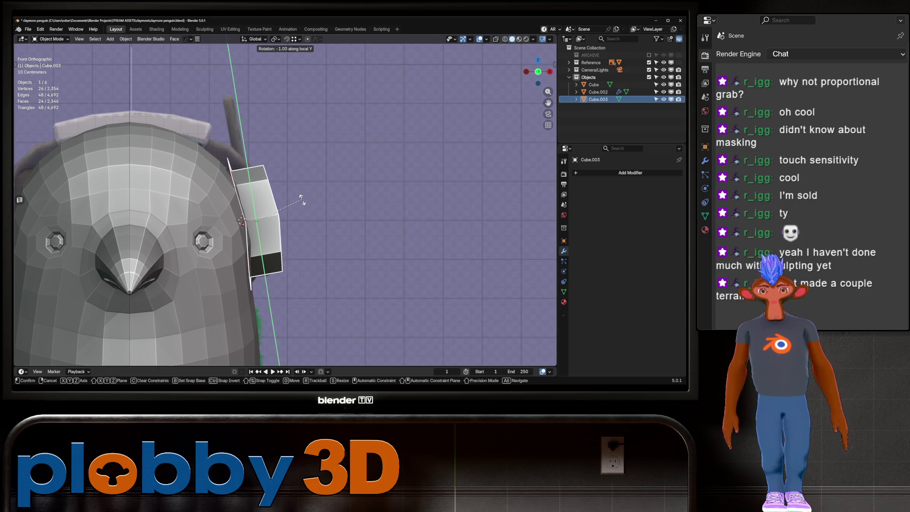
{"action": "left_click", "coordinate": [298, 198]}
Extrude the selected faces outward and adjust the end face along its normal.
{"action": "key", "text": "Tab"}
{"action": "key", "text": "e"}
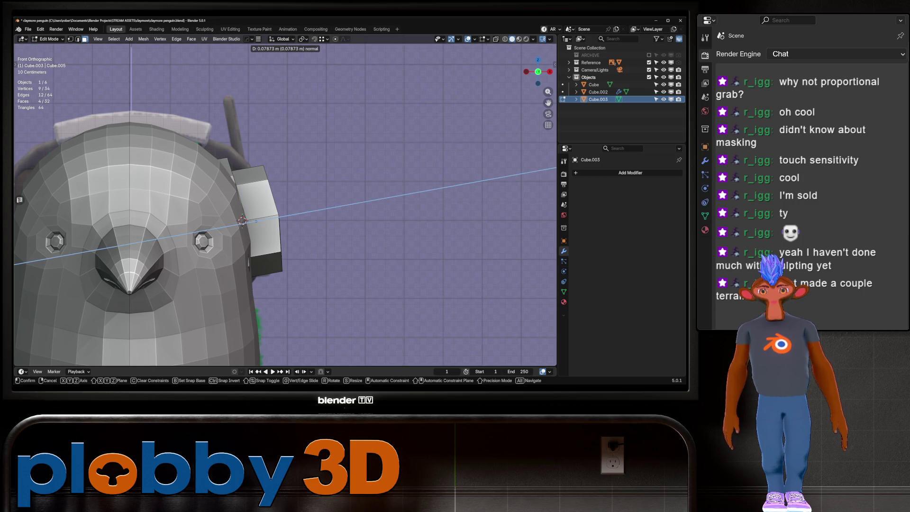
{"action": "key", "text": "Return"}
{"action": "key", "text": "KP_Divide"}
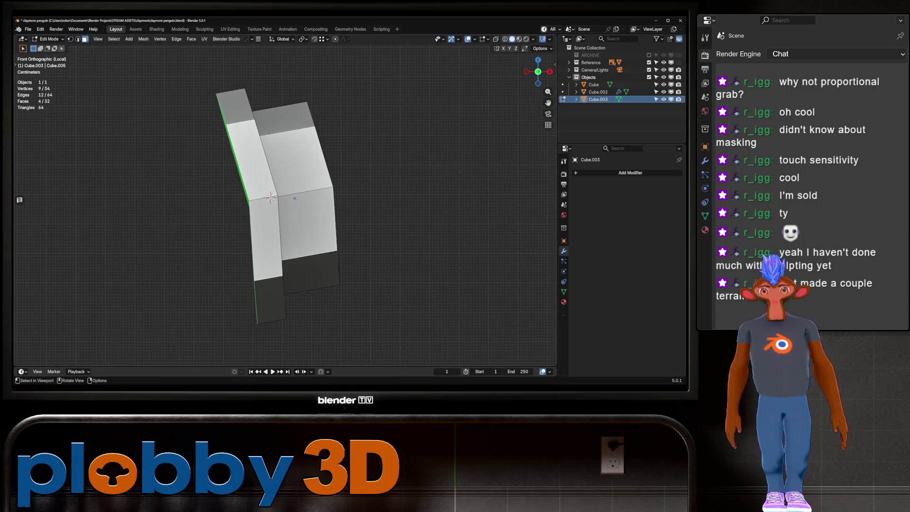
{"action": "key", "text": "alt+s"}
{"action": "left_click", "coordinate": [308, 223]}
{"action": "middle_click_drag", "start_coordinate": [309, 223], "coordinate": [351, 223]}
Check the extruded ear cup in the full scene from side and front views.
{"action": "key", "text": "Tab"}
{"action": "key", "text": "KP_Divide"}
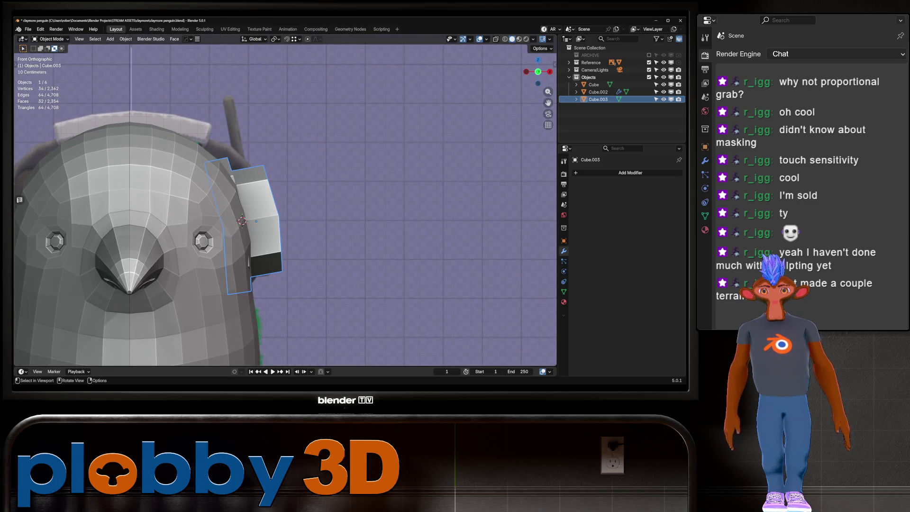
{"action": "key", "text": "KP_3"}
{"action": "key", "text": "KP_1"}
{"action": "scroll", "coordinate": [285, 204], "scroll_direction": "down", "scroll_amount": 3}
{"action": "mouse_move", "coordinate": [237, 213]}
{"action": "middle_mouse_down", "text": "shift"}
{"action": "mouse_move", "coordinate": [250, 206]}
{"action": "mouse_move", "coordinate": [266, 218]}
{"action": "mouse_move", "coordinate": [189, 239]}
{"action": "middle_mouse_up", "text": "shift"}
{"action": "key", "text": "KP_Decimal"}
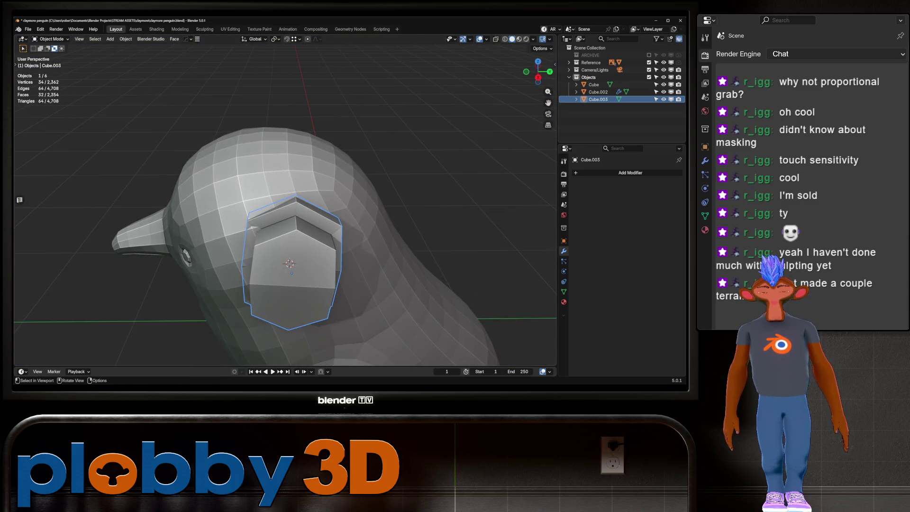
{"action": "key", "text": "KP_3"}
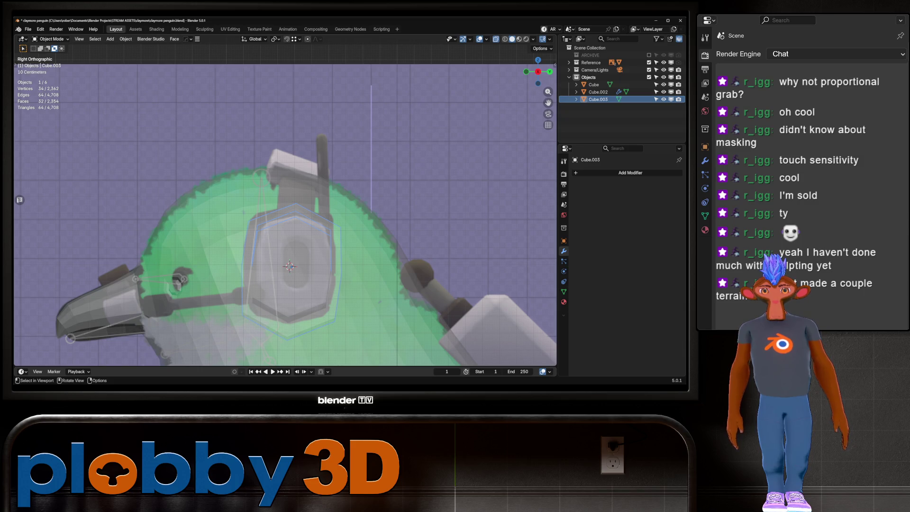
{"action": "key", "text": "alt+z"}
{"action": "key", "text": "alt+z"}
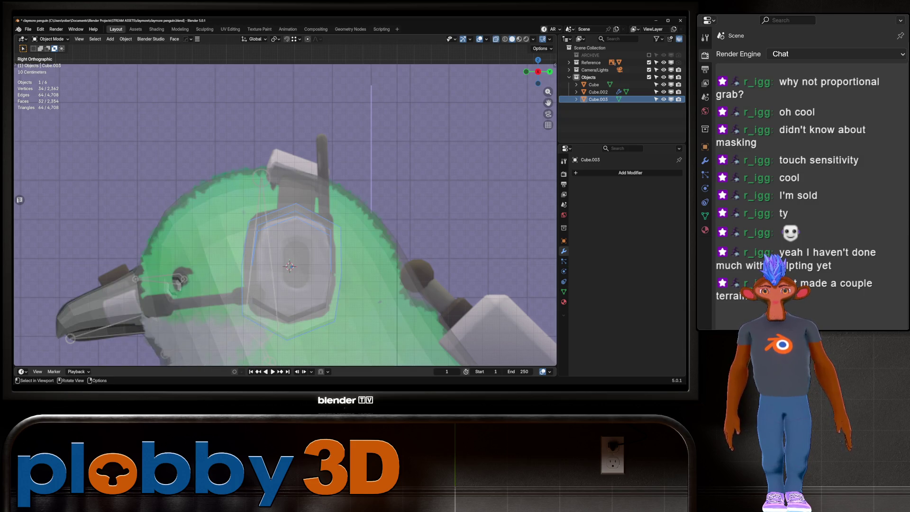
Snap the 3D cursor to the ear cup's top vertex, then bring up the Add menu in Right view.
{"action": "key", "text": "Tab"}
{"action": "key", "text": "alt+z"}
{"action": "key", "text": "KP_8"}
{"action": "key", "text": "KP_8"}
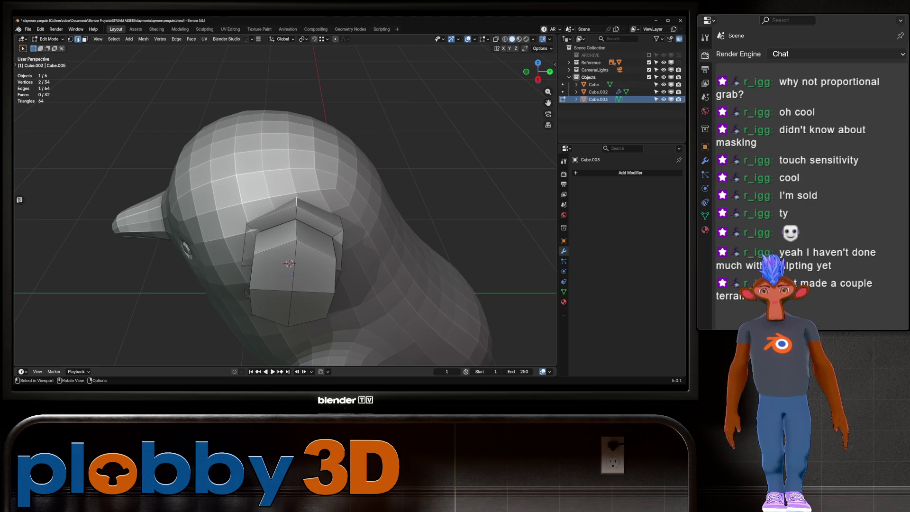
{"action": "key", "text": "shift+s"}
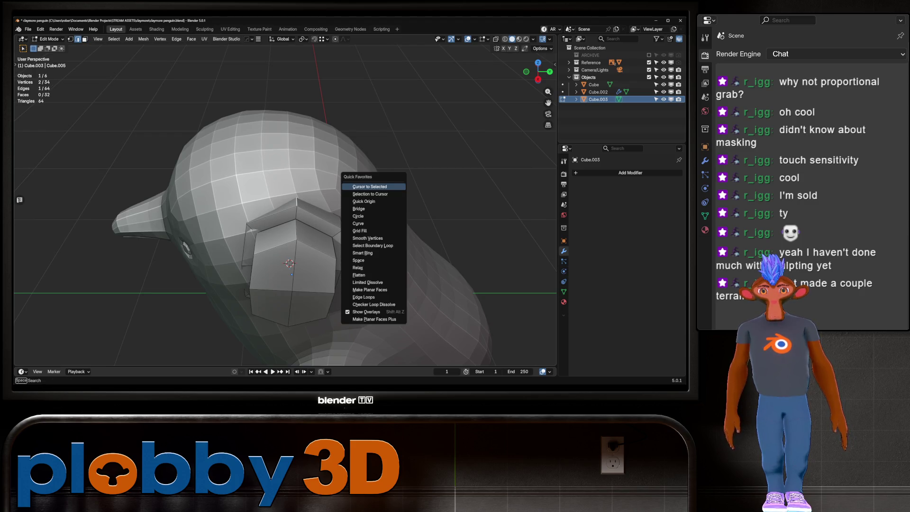
{"action": "left_click", "coordinate": [374, 202]}
{"action": "key", "text": "Tab"}
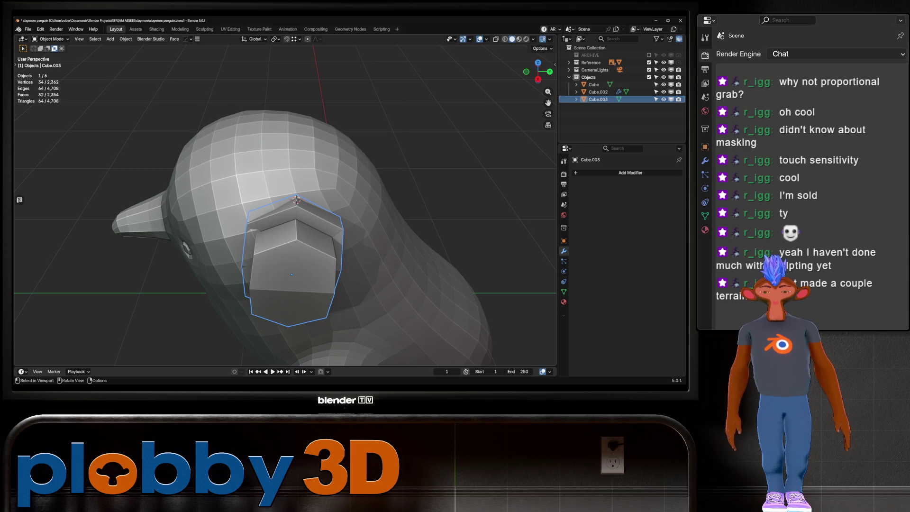
{"action": "key", "text": "KP_3"}
{"action": "key", "text": "shift+a"}
Add a cube at the ear cup's top, scaled 0.175 then 0.604, slightly tilted, with scale applied.
{"action": "mouse_move", "coordinate": [294, 202]}
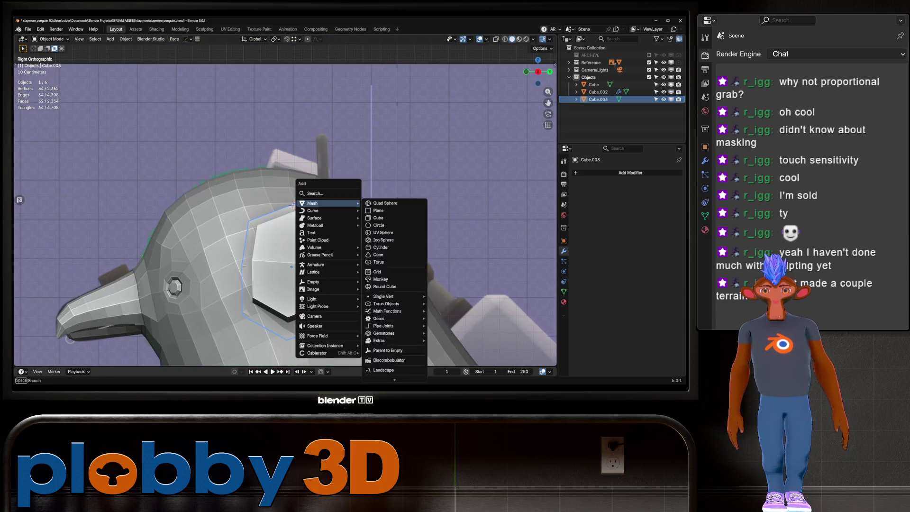
{"action": "left_click", "coordinate": [378, 217]}
{"action": "type", "text": "s"}
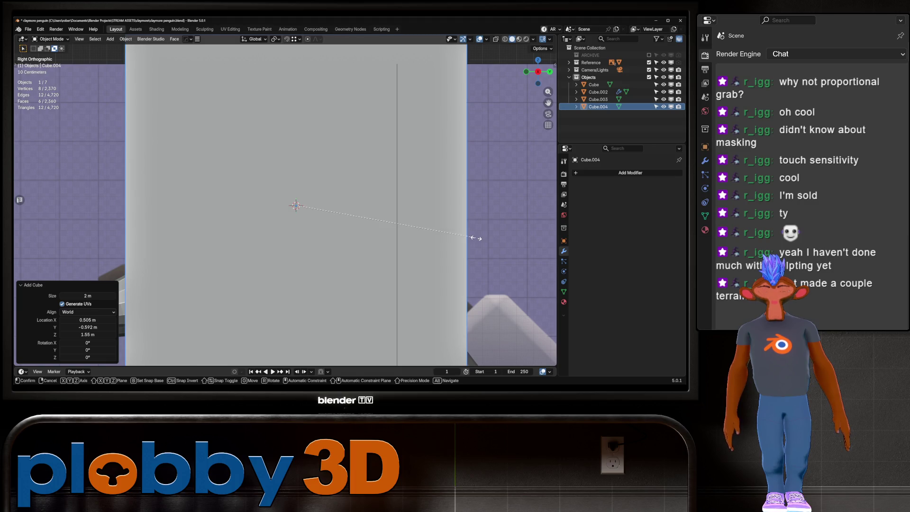
{"action": "type", "text": ".175"}
{"action": "key", "text": "Return"}
{"action": "key", "text": "alt+z"}
{"action": "key", "text": "alt+z"}
{"action": "key", "text": "s"}
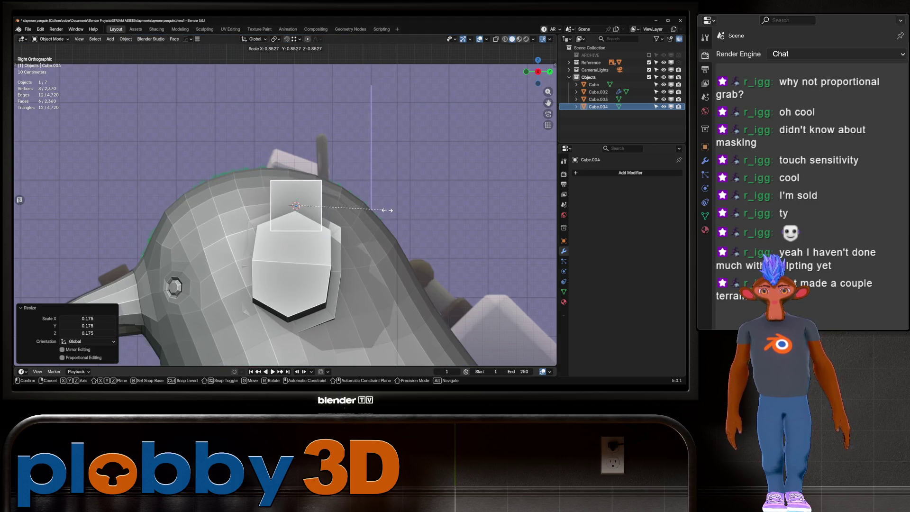
{"action": "left_click", "coordinate": [360, 216]}
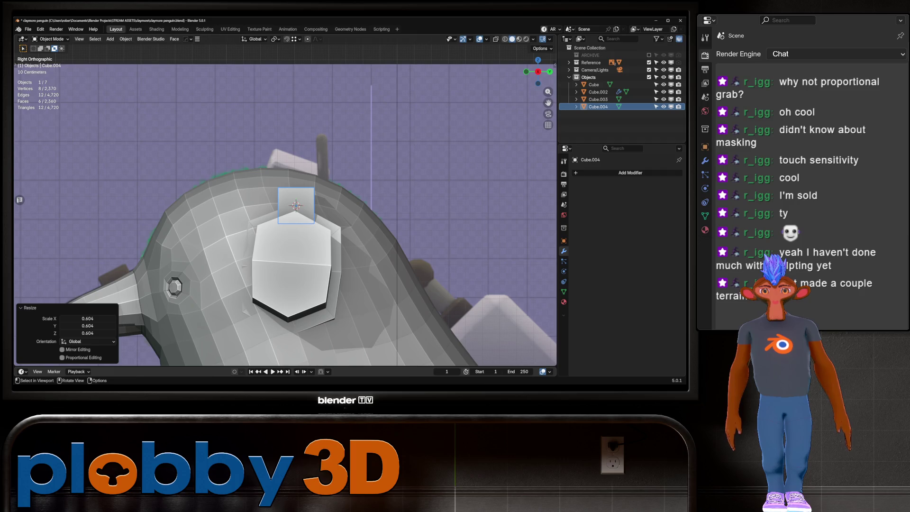
{"action": "key", "text": "r"}
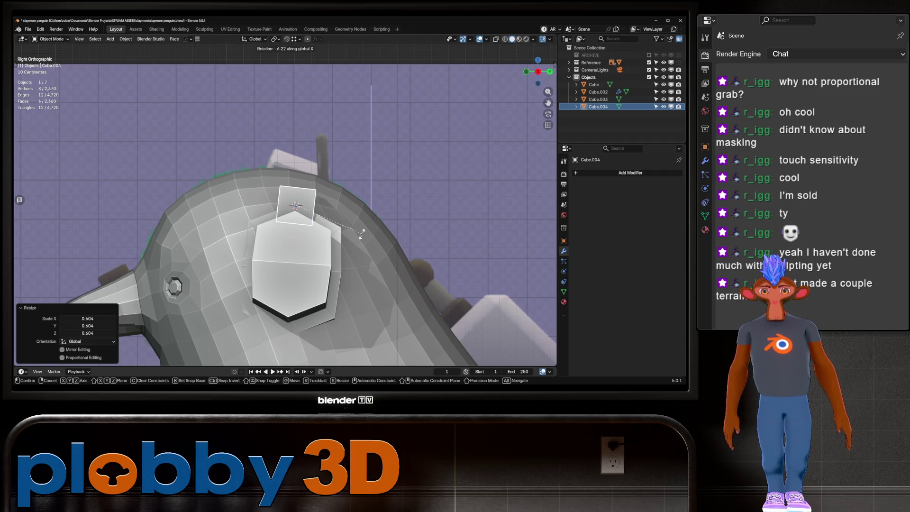
{"action": "left_click", "coordinate": [360, 218]}
{"action": "key", "text": "ctrl+a"}
{"action": "left_click", "coordinate": [360, 218]}
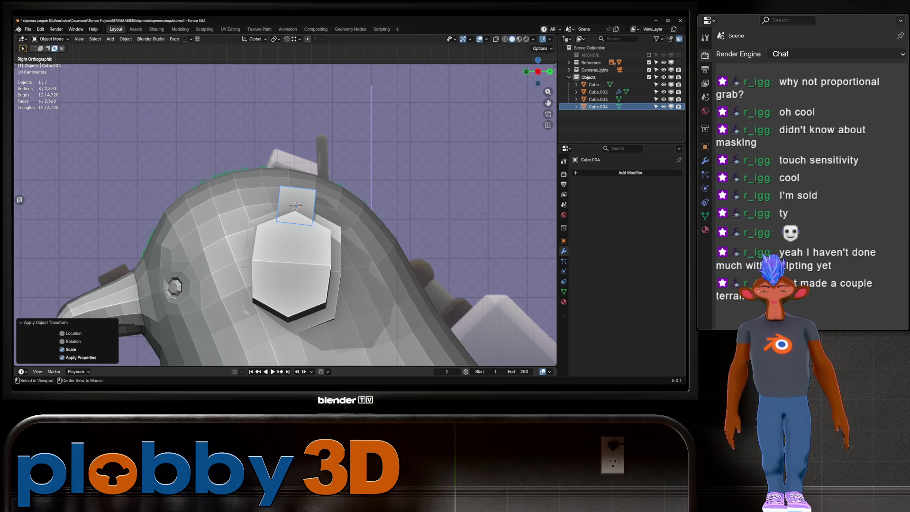
In front view, tilt the block to follow the head and slide it along X over the cup.
{"action": "key", "text": "KP_1"}
{"action": "key", "text": "r"}
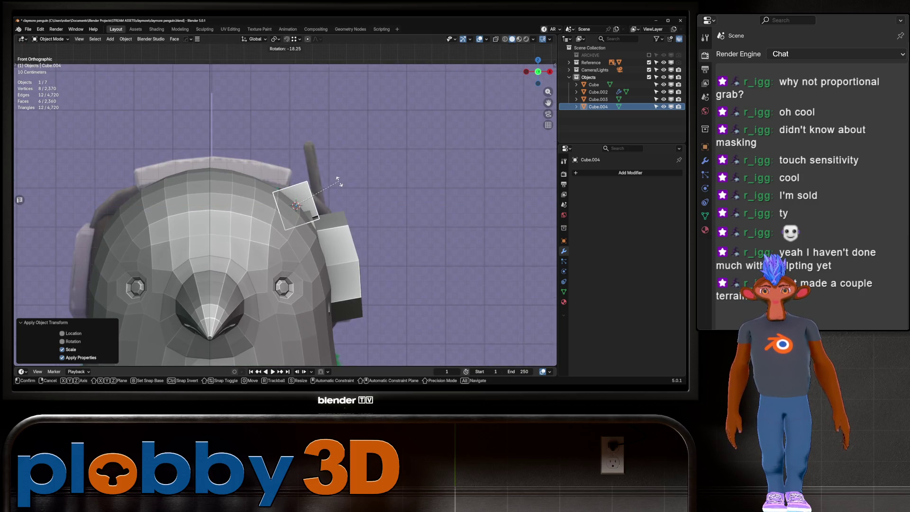
{"action": "left_click", "coordinate": [337, 180]}
{"action": "key", "text": "g"}
{"action": "key", "text": "x"}
{"action": "key", "text": "x"}
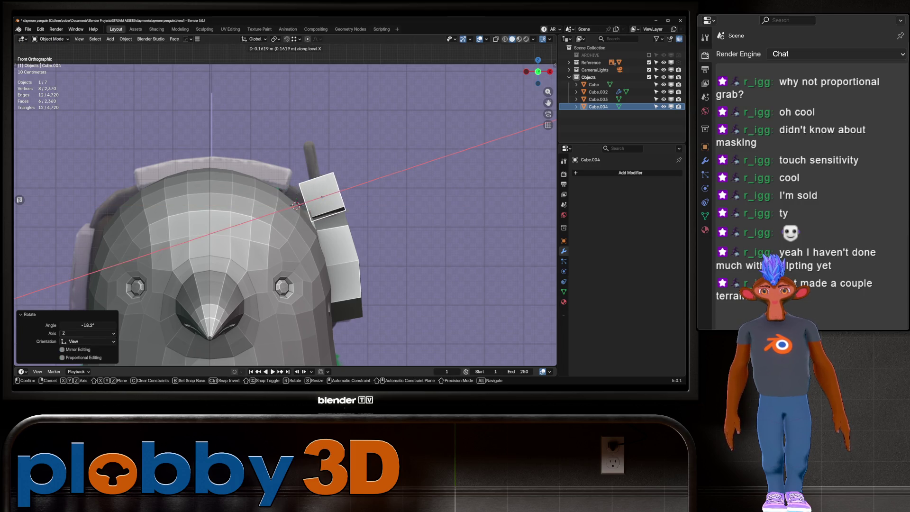
{"action": "left_click", "coordinate": [374, 193]}
Flatten the block to 0.418 in X and 0.562 in Z, and lower it onto the ear cup.
{"action": "key", "text": "s"}
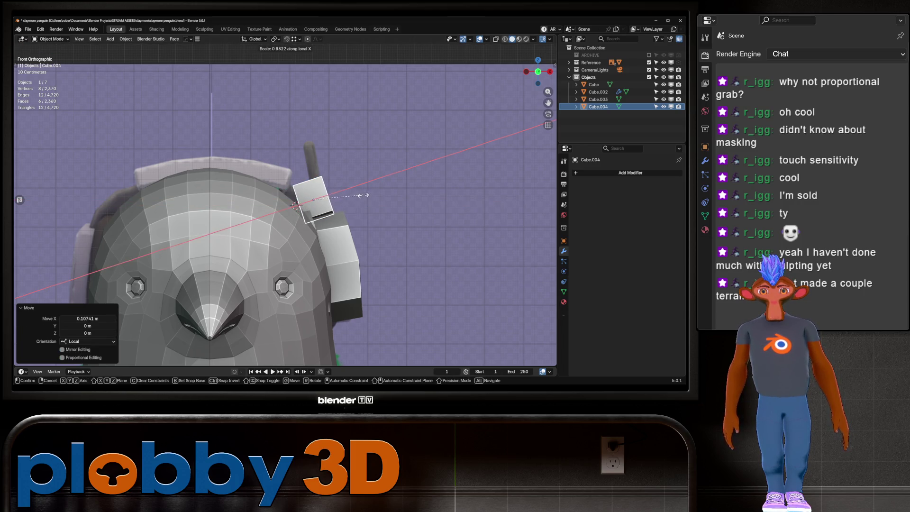
{"action": "left_click", "coordinate": [345, 208]}
{"action": "key", "text": "z"}
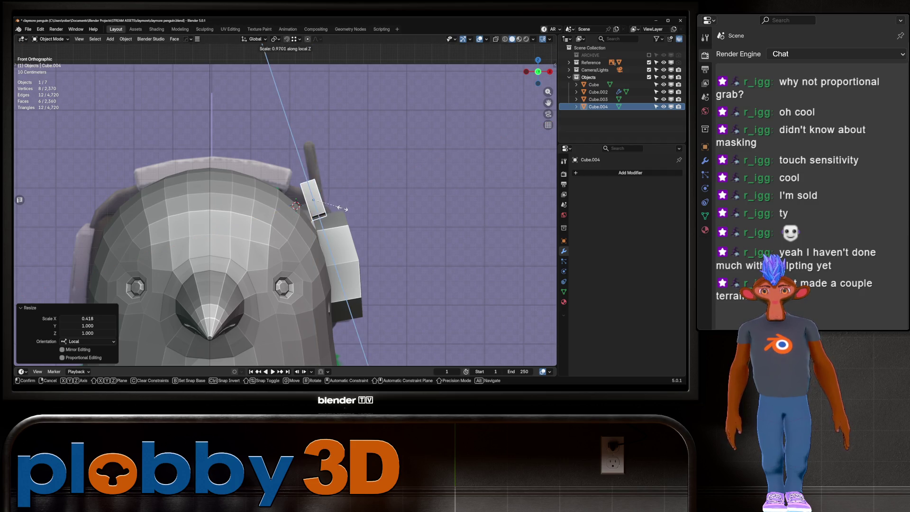
{"action": "key", "text": "Return"}
{"action": "key", "text": "g"}
{"action": "key", "text": "z"}
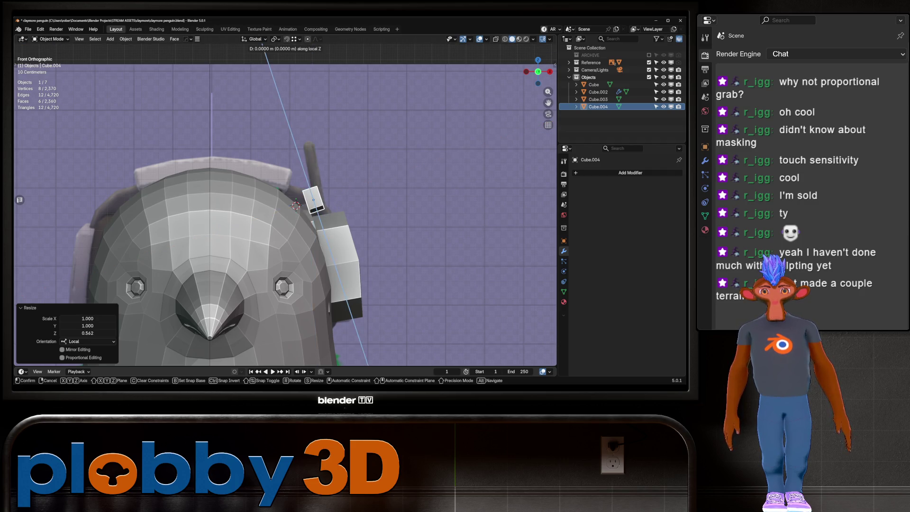
{"action": "key", "text": "Return"}
{"action": "key", "text": "Tab"}
Extrude the block's top face upward and shift it along X toward the head.
{"action": "middle_click_drag", "start_coordinate": [308, 213], "coordinate": [249, 204]}
{"action": "key", "text": "KP_1"}
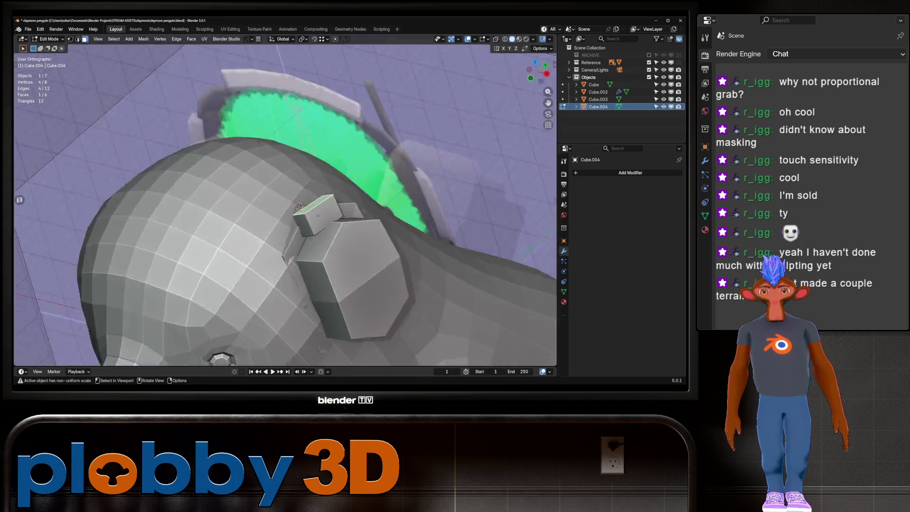
{"action": "key", "text": "alt+z"}
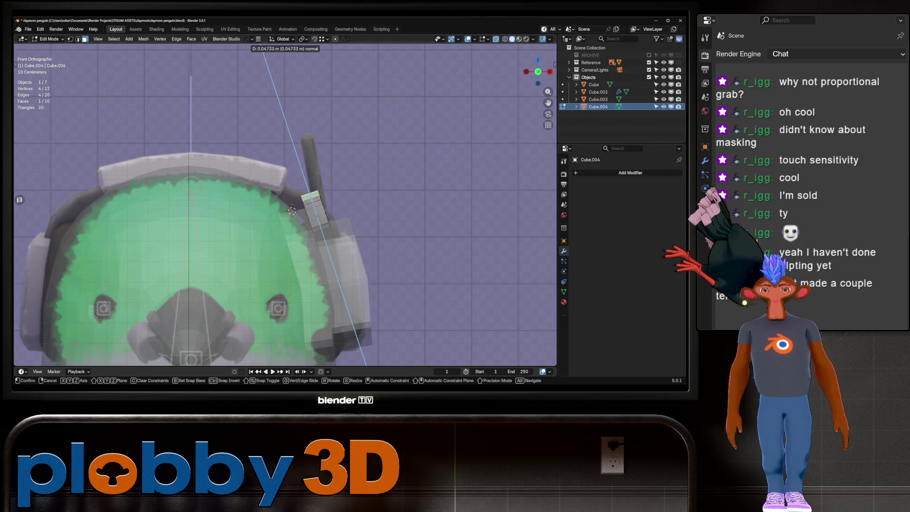
{"action": "key", "text": "e"}
{"action": "key", "text": "Return"}
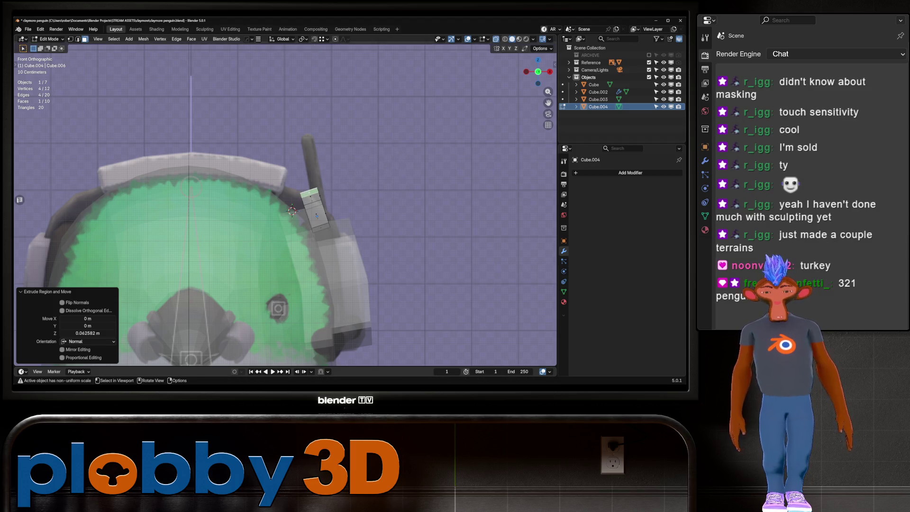
{"action": "key", "text": "g"}
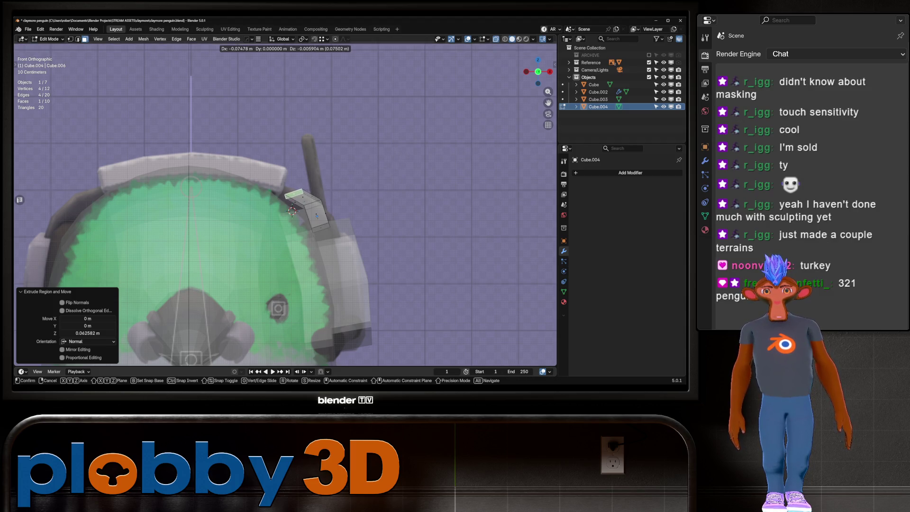
{"action": "key", "text": "x"}
{"action": "key", "text": "x"}
{"action": "key", "text": "Return"}
Tilt the top face about 68° on Y toward the head and scale it to 0.92.
{"action": "middle_click_drag", "start_coordinate": [284, 208], "coordinate": [315, 201]}
{"action": "key", "text": "KP_1"}
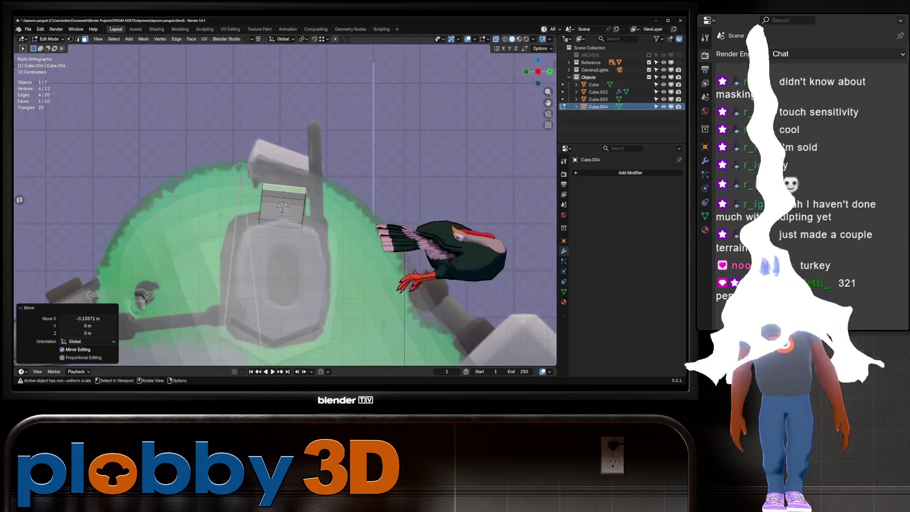
{"action": "key", "text": "r"}
{"action": "key", "text": "y"}
{"action": "key", "text": "y"}
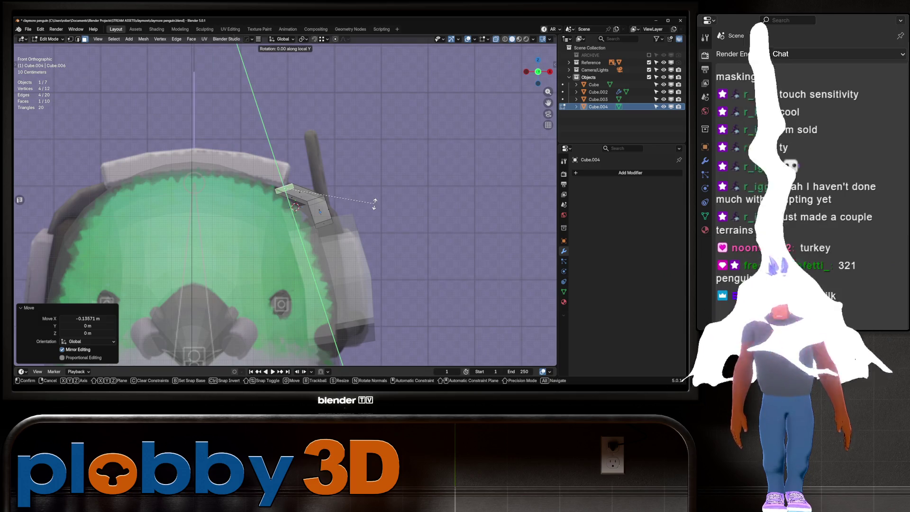
{"action": "key", "text": "Return"}
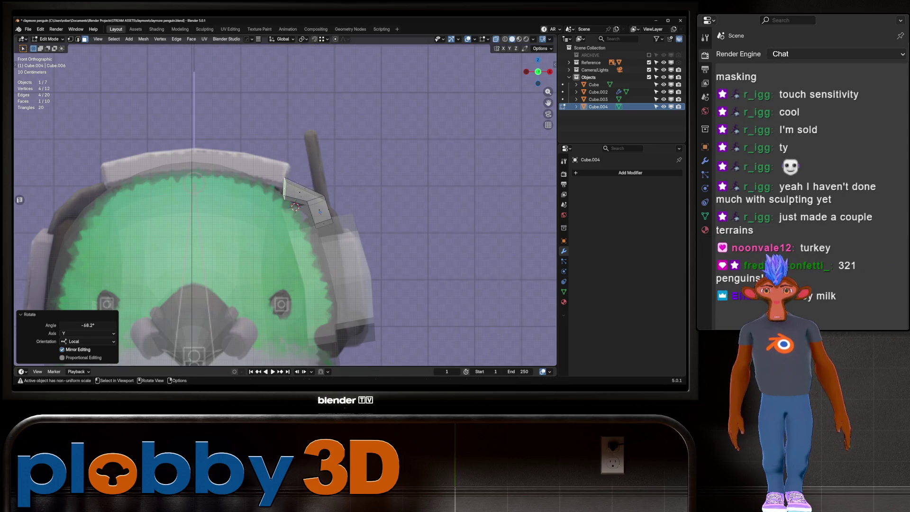
{"action": "key", "text": "s"}
{"action": "key", "text": "Return"}
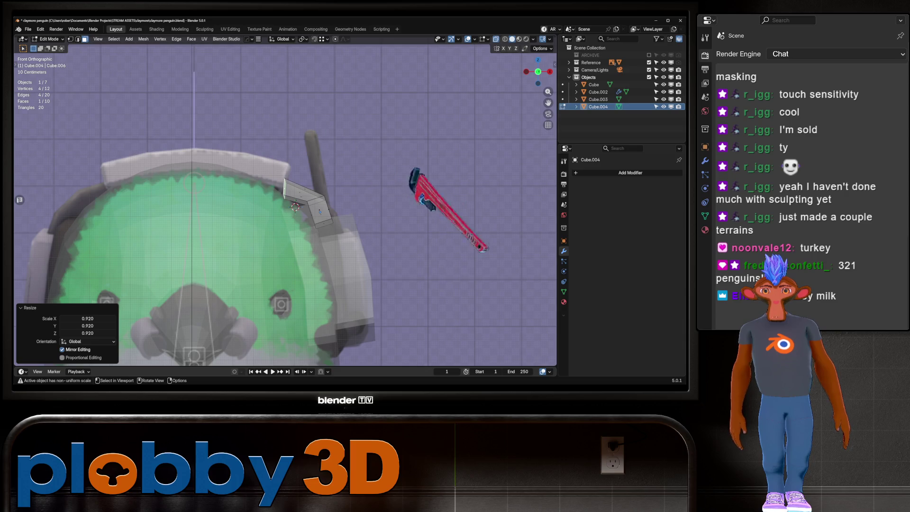
Extrude the face to the head's centre line and raise its end 0.0836 m in Z.
{"action": "mouse_move", "coordinate": [294, 208]}
{"action": "middle_mouse_down"}
{"action": "mouse_move", "coordinate": [275, 199]}
{"action": "mouse_move", "coordinate": [291, 203]}
{"action": "middle_mouse_up"}
{"action": "key", "text": "KP_1"}
{"action": "key", "text": "e"}
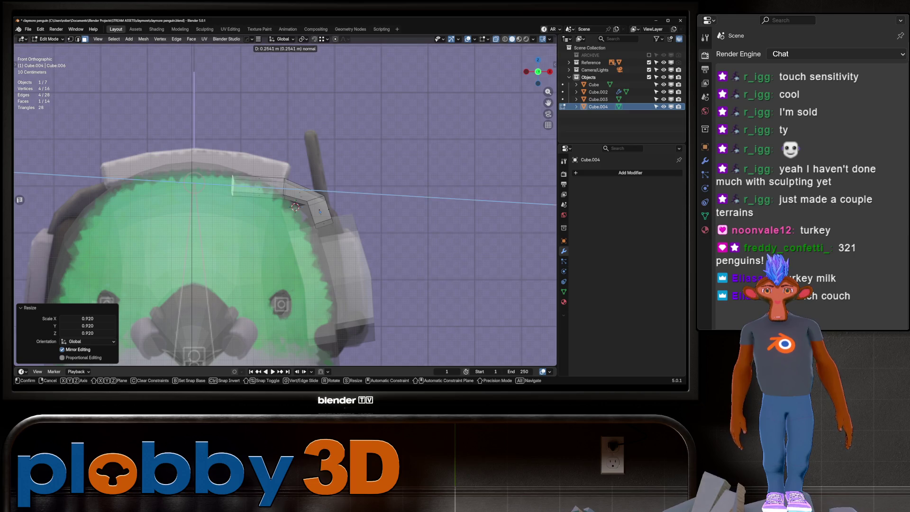
{"action": "key", "text": "Return"}
{"action": "key", "text": "g"}
{"action": "key", "text": "z"}
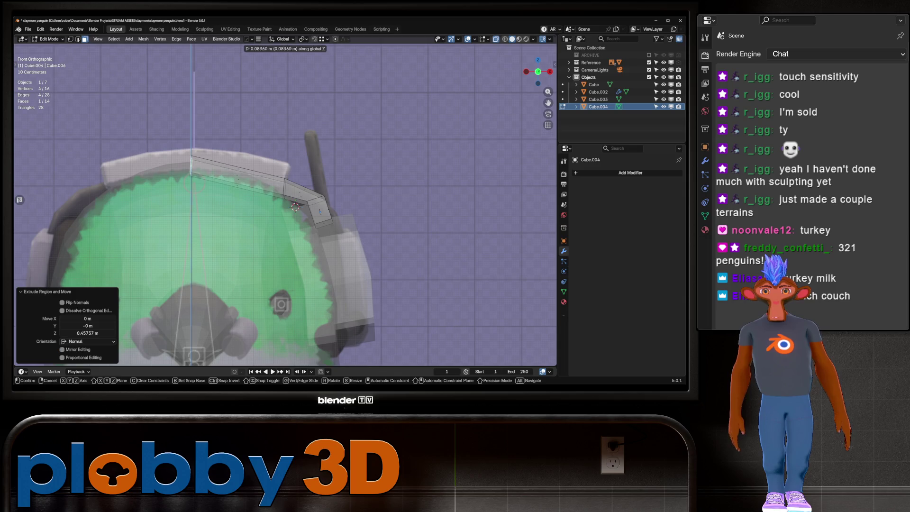
{"action": "key", "text": "Return"}
{"action": "mouse_move", "coordinate": [285, 204]}
{"action": "middle_mouse_down"}
{"action": "mouse_move", "coordinate": [323, 189]}
{"action": "mouse_move", "coordinate": [351, 152]}
{"action": "middle_mouse_up"}
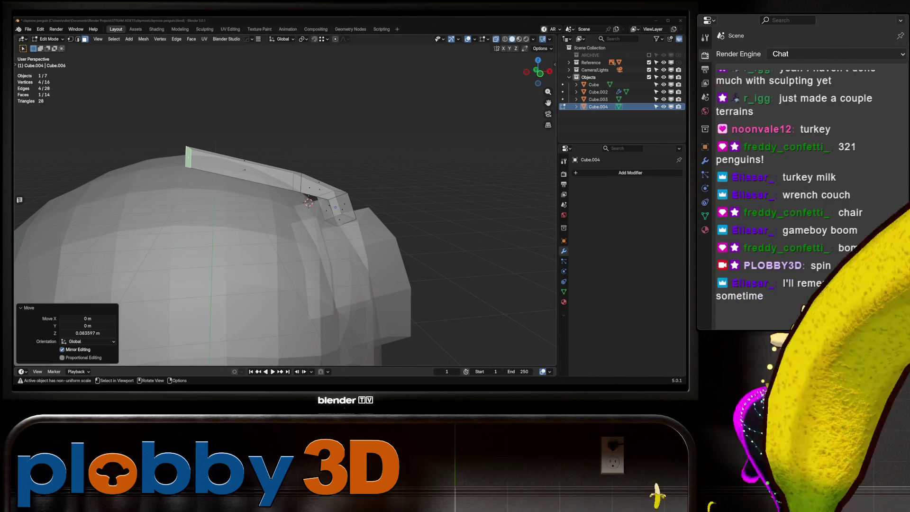
Cut a new edge loop across the headband strip with Ctrl+R.
{"action": "right_click", "coordinate": [270, 120]}
{"action": "key", "text": "Escape"}
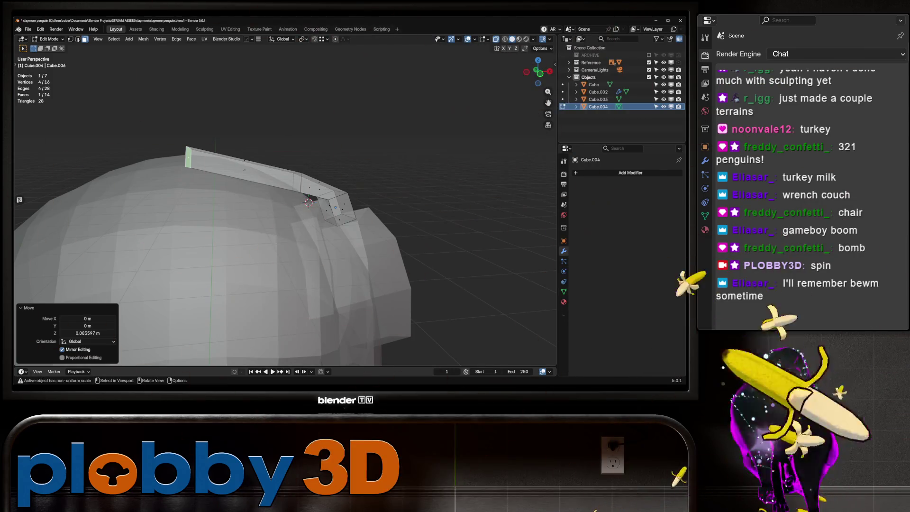
{"action": "key", "text": "KP_1"}
{"action": "key", "text": "alt+a"}
{"action": "key", "text": "ctrl+r"}
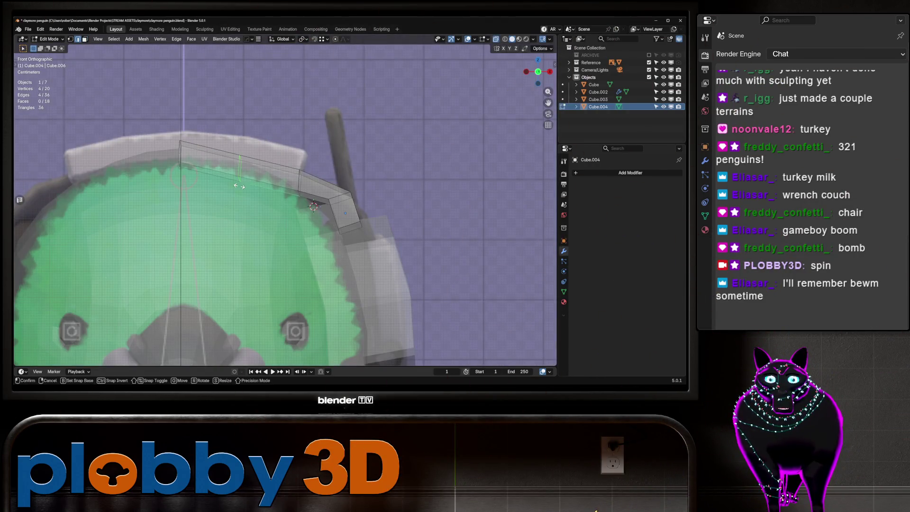
{"action": "left_click", "coordinate": [241, 156]}
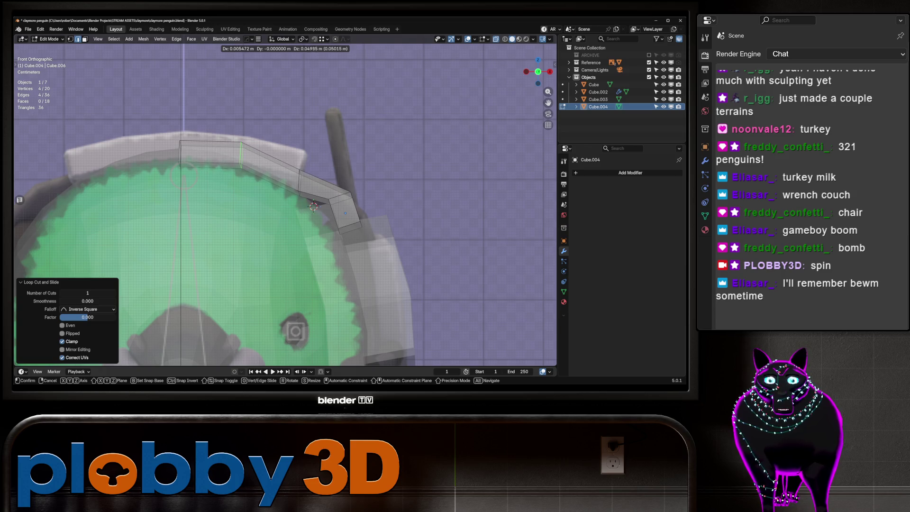
{"action": "key", "text": "Return"}
Rotate the next two edge loops along the band to match the head's curve.
{"action": "left_click", "coordinate": [300, 180], "text": "alt"}
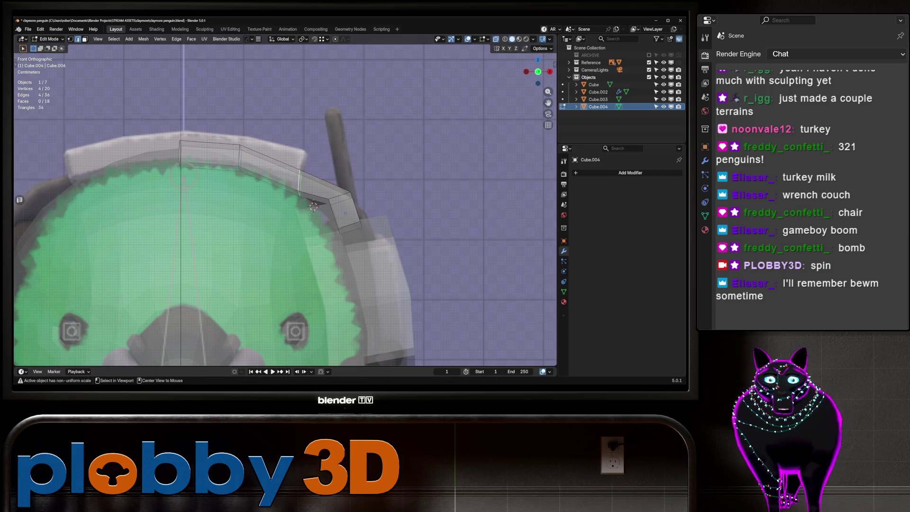
{"action": "key", "text": "r"}
{"action": "key", "text": "Return"}
{"action": "left_click", "coordinate": [339, 198], "text": "alt"}
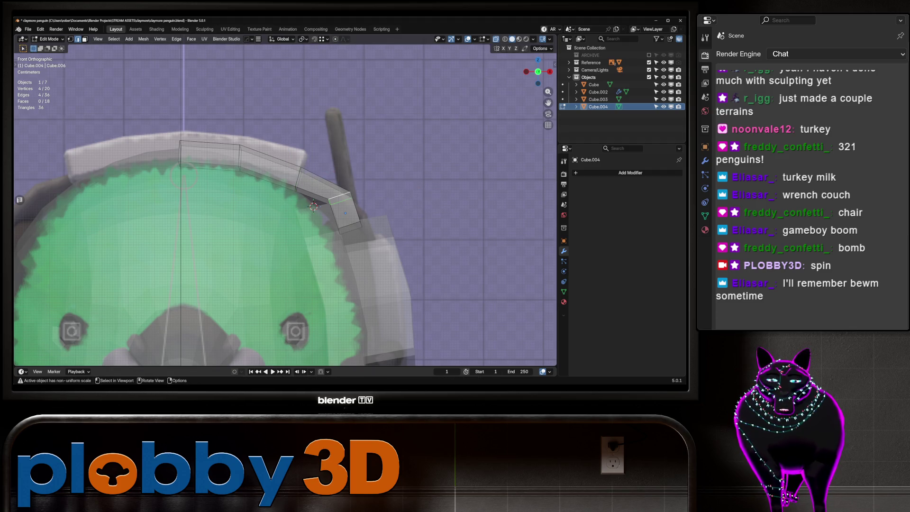
{"action": "key", "text": "r"}
{"action": "key", "text": "Return"}
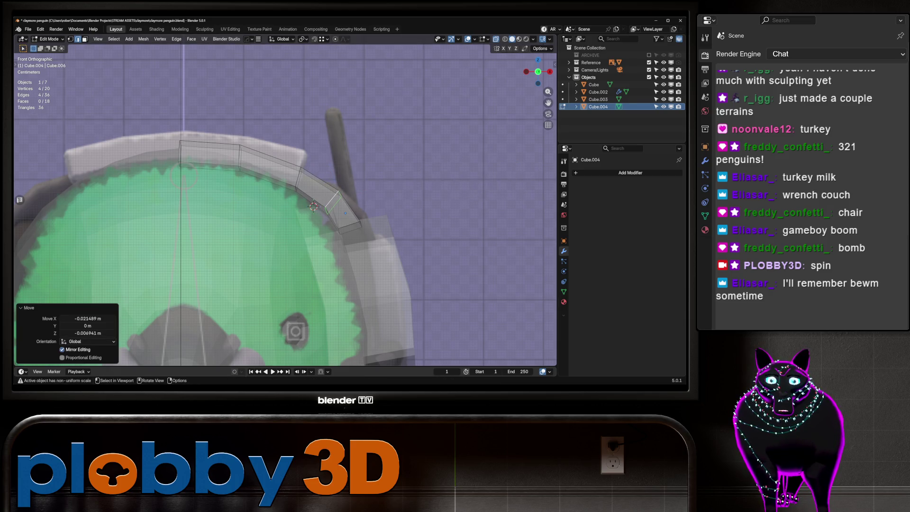
Select two neighbouring face loops, then return to Object Mode with the whole penguin framed.
{"action": "key", "text": "3"}
{"action": "left_click", "coordinate": [267, 168], "text": "alt"}
{"action": "left_click", "coordinate": [208, 154], "text": "alt+shift"}
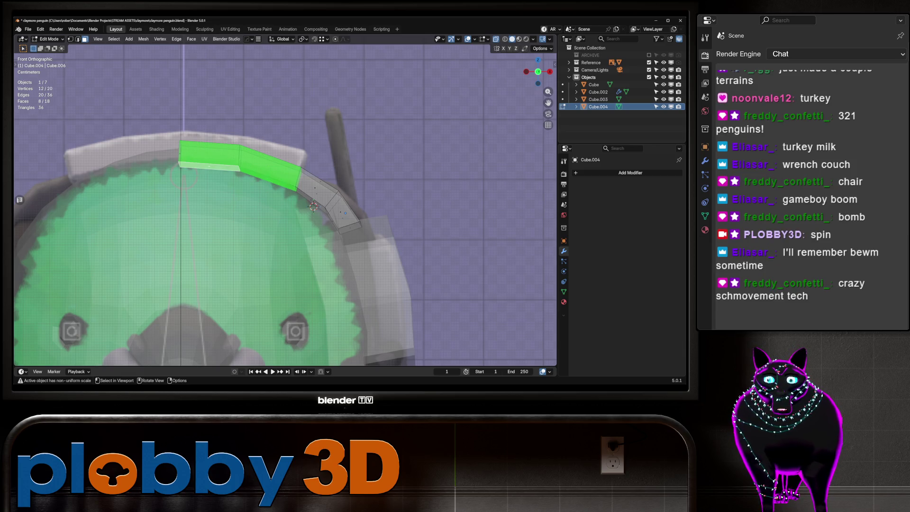
{"action": "key", "text": "Tab"}
{"action": "key", "text": "Home"}
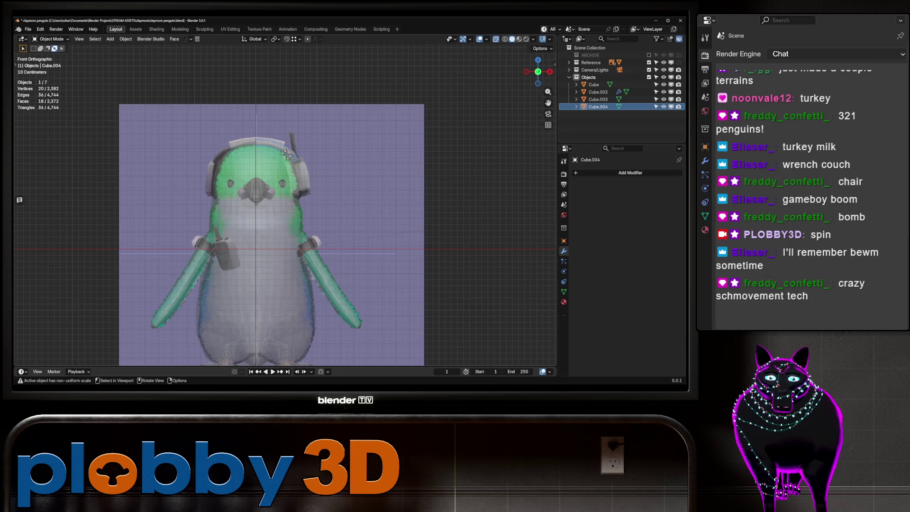
Check the headphones in Right Orthographic view with X-ray turned off.
{"action": "scroll", "coordinate": [287, 153], "scroll_direction": "up", "scroll_amount": 2}
{"action": "key", "text": "alt+z"}
{"action": "key", "text": "alt+z"}
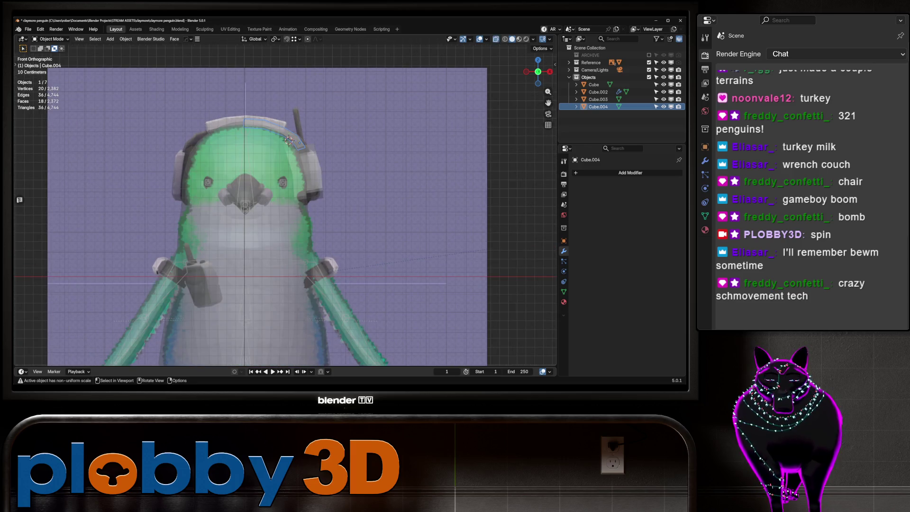
{"action": "key", "text": "KP_3"}
{"action": "key", "text": "alt+z"}
{"action": "key", "text": "alt+z"}
{"action": "key", "text": "alt+z"}
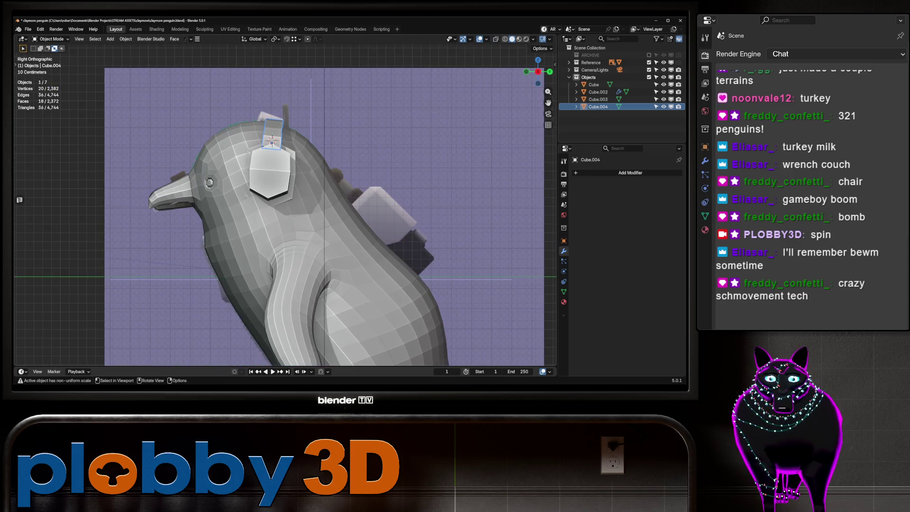
{"action": "key", "text": "alt+z"}
{"action": "key", "text": "alt+z"}
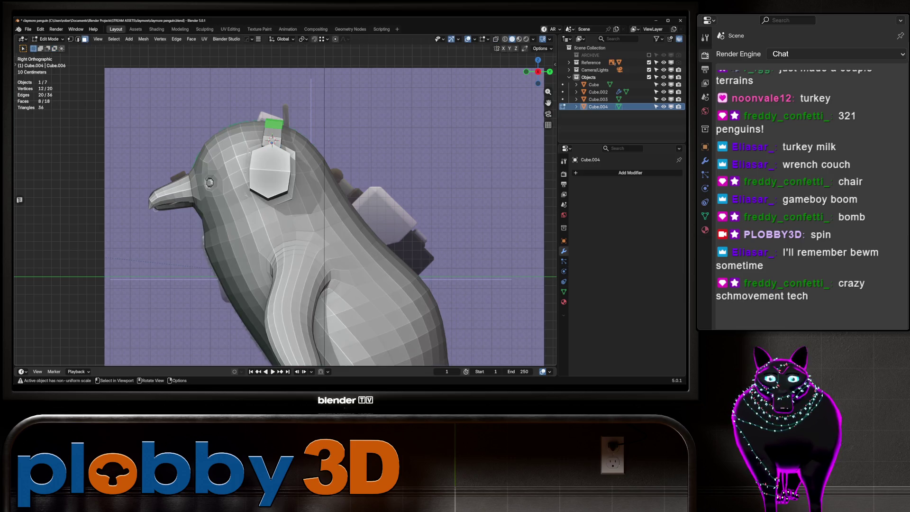
Extrude the headband faces and thicken them evenly with Alt+S.
{"action": "key", "text": "KP_1"}
{"action": "key", "text": "Tab"}
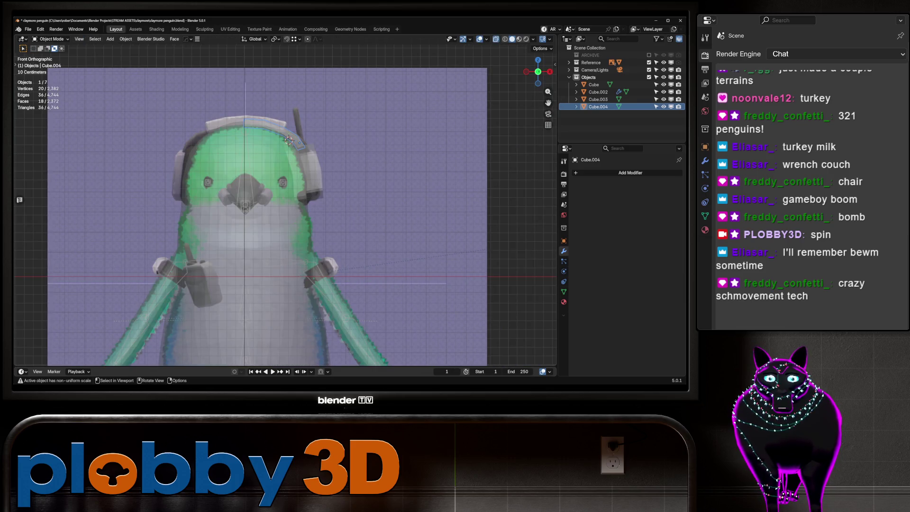
{"action": "left_click", "coordinate": [288, 138], "text": "alt"}
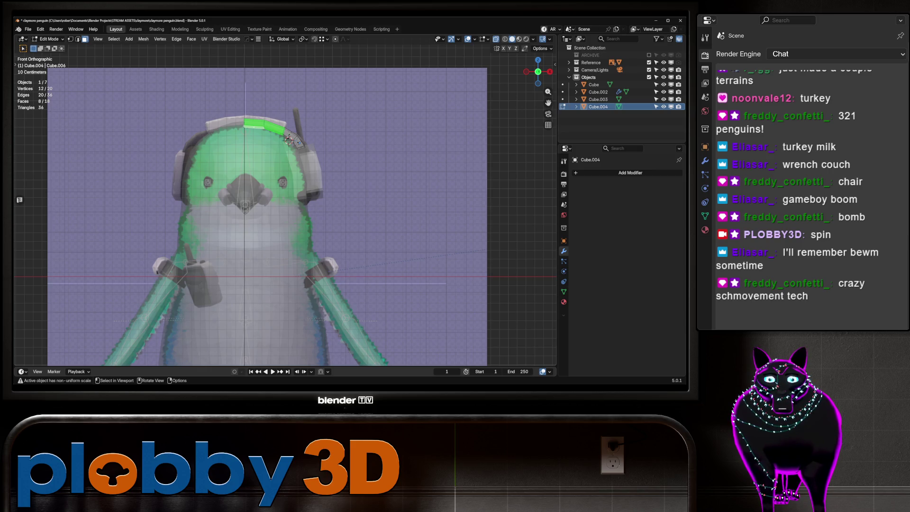
{"action": "key", "text": "e"}
{"action": "key", "text": "Escape"}
{"action": "key", "text": "alt+s"}
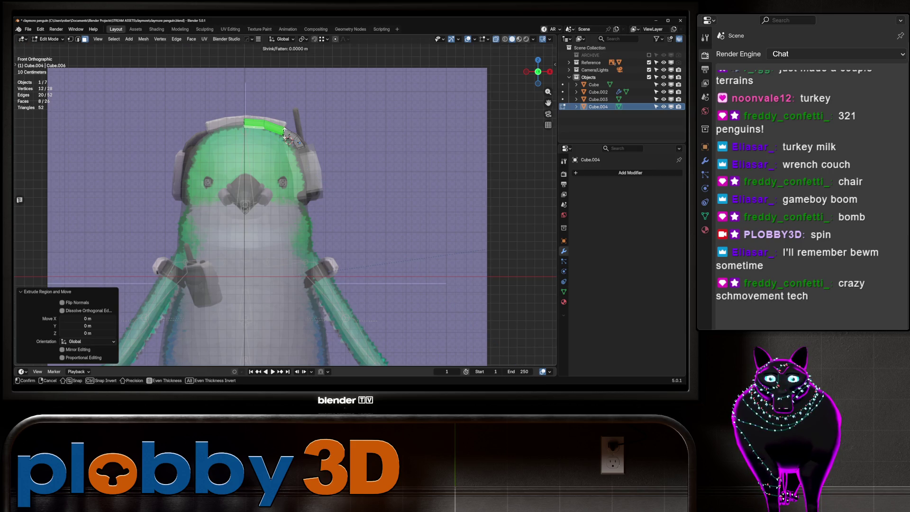
{"action": "left_click", "coordinate": [254, 166]}
Grow the selection over one half of the band and delete those faces.
{"action": "key", "text": "alt+z"}
{"action": "key", "text": "Tab"}
{"action": "mouse_move", "coordinate": [254, 166]}
{"action": "middle_mouse_down"}
{"action": "mouse_move", "coordinate": [294, 166]}
{"action": "mouse_move", "coordinate": [303, 152]}
{"action": "middle_mouse_up"}
{"action": "key", "text": "Tab"}
{"action": "scroll", "coordinate": [303, 152], "scroll_direction": "up", "scroll_amount": 3}
{"action": "key", "text": "ctrl+KP_Add"}
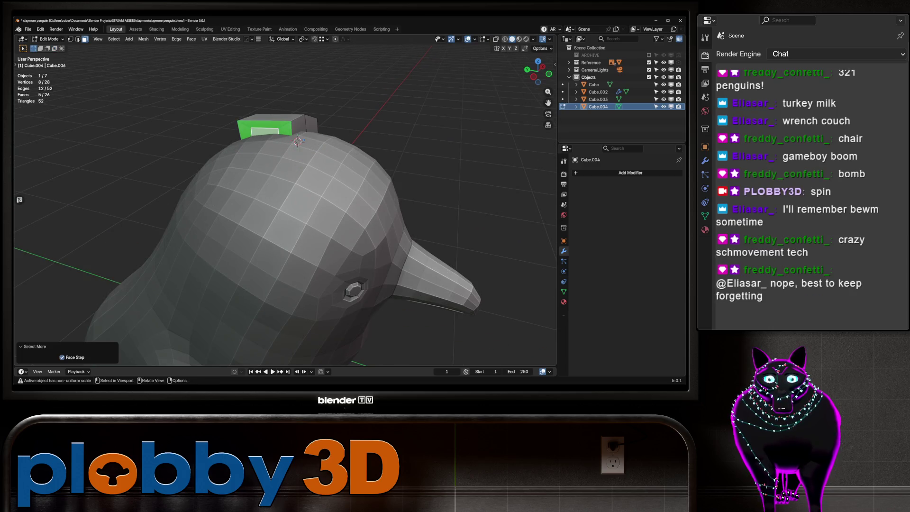
{"action": "key", "text": "x"}
{"action": "left_click", "coordinate": [278, 90]}
Relax the boundary edge loop at the band's open end, then return to Object Mode.
{"action": "key", "text": "2"}
{"action": "middle_click_drag", "start_coordinate": [278, 90], "coordinate": [346, 161]}
{"action": "left_click", "coordinate": [269, 130], "text": "alt"}
{"action": "key", "text": "q"}
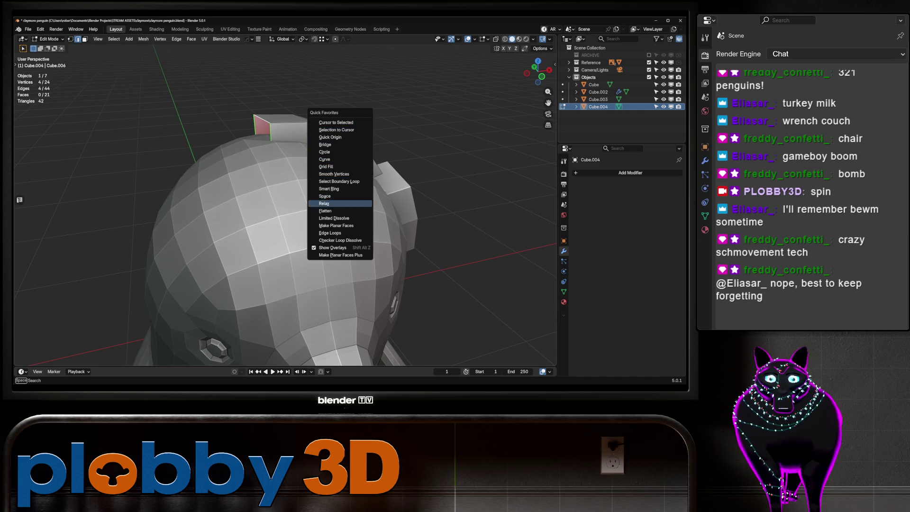
{"action": "left_click", "coordinate": [324, 203]}
{"action": "key", "text": "Tab"}
{"action": "middle_click_drag", "start_coordinate": [323, 204], "coordinate": [296, 187]}
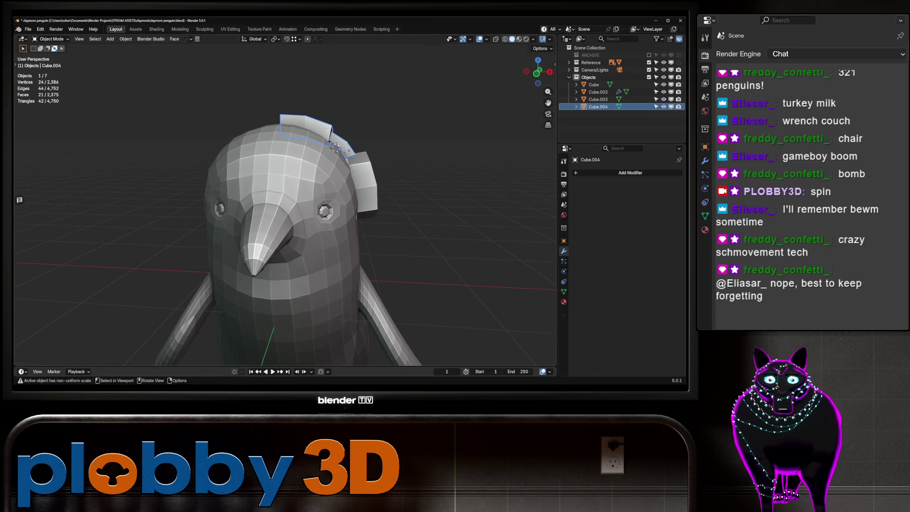
{"action": "left_click", "coordinate": [363, 185]}
{"action": "key", "text": "alt+a"}
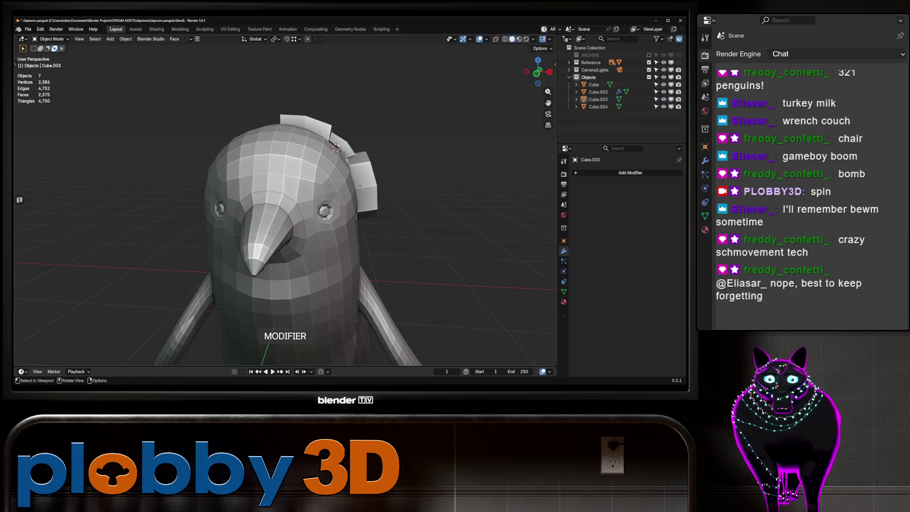
Mirror the headband Cube.004 across X with a Hops Mirror modifier.
{"action": "left_click", "coordinate": [348, 149]}
{"action": "key", "text": "alt+x"}
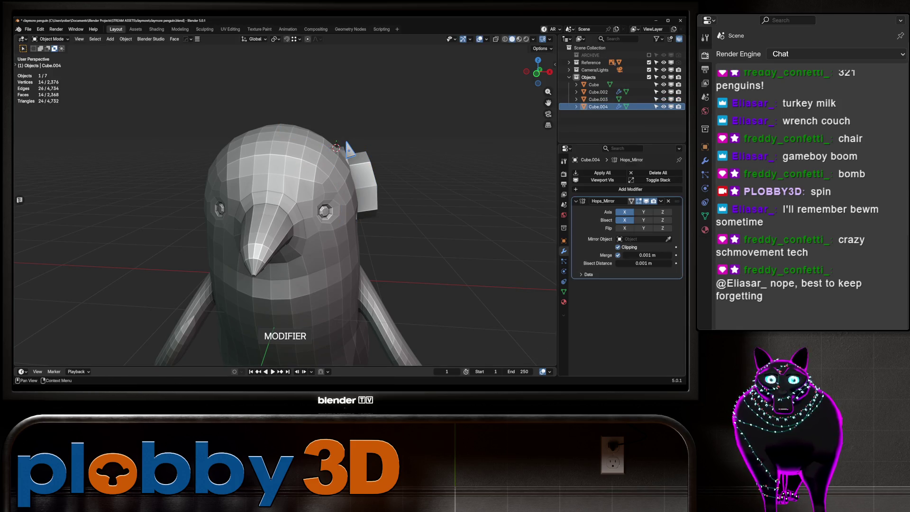
{"action": "scroll", "coordinate": [308, 142], "scroll_direction": "down", "scroll_amount": 3}
{"action": "mouse_move", "coordinate": [308, 142]}
{"action": "middle_mouse_down"}
{"action": "mouse_move", "coordinate": [307, 124]}
{"action": "mouse_move", "coordinate": [137, 128]}
{"action": "middle_mouse_up"}
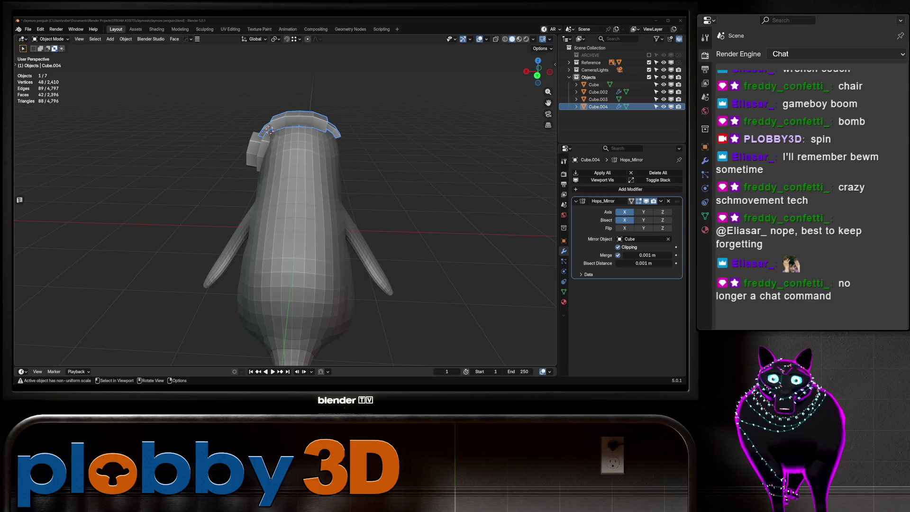
{"action": "scroll", "coordinate": [269, 124], "scroll_direction": "up", "scroll_amount": 8}
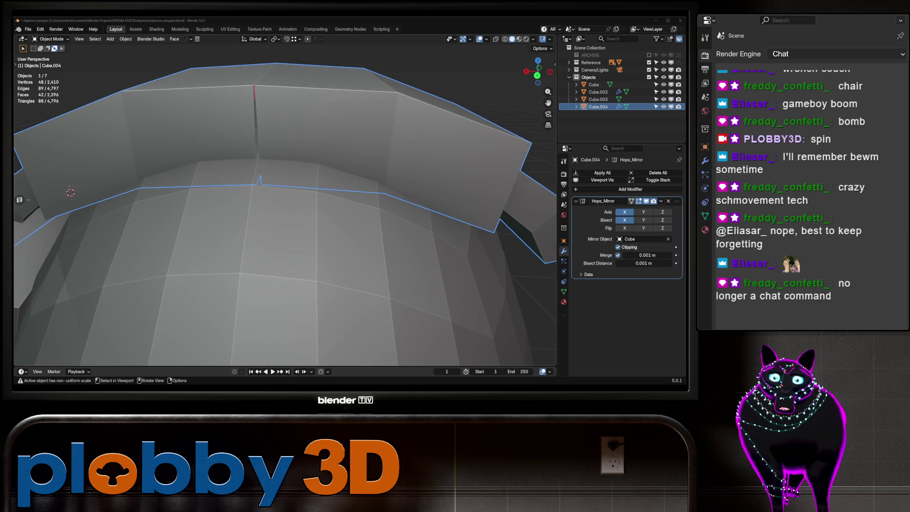
Move the headband's centre edge and scale it to 0 on X so the halves meet.
{"action": "key", "text": "Tab"}
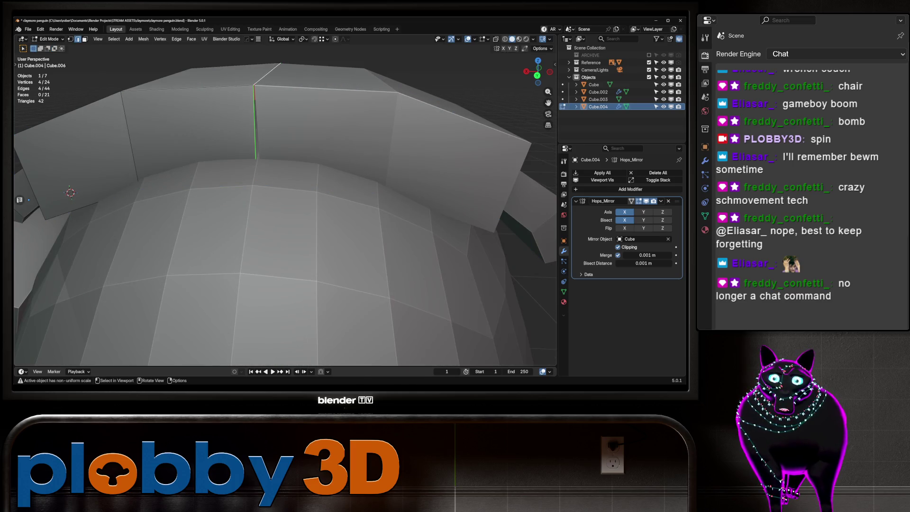
{"action": "key", "text": "g"}
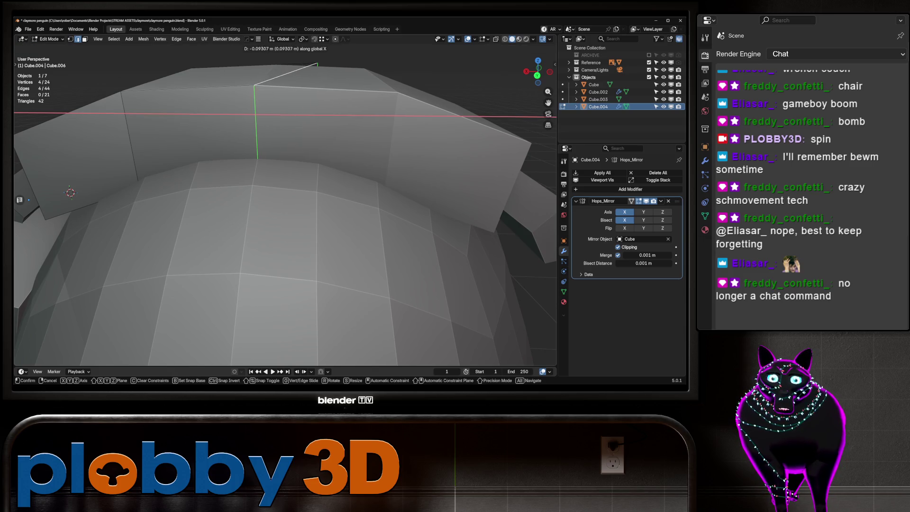
{"action": "key", "text": "Escape"}
{"action": "mouse_move", "coordinate": [284, 213]}
{"action": "middle_mouse_down"}
{"action": "mouse_move", "coordinate": [303, 247]}
{"action": "mouse_move", "coordinate": [232, 179]}
{"action": "middle_mouse_up"}
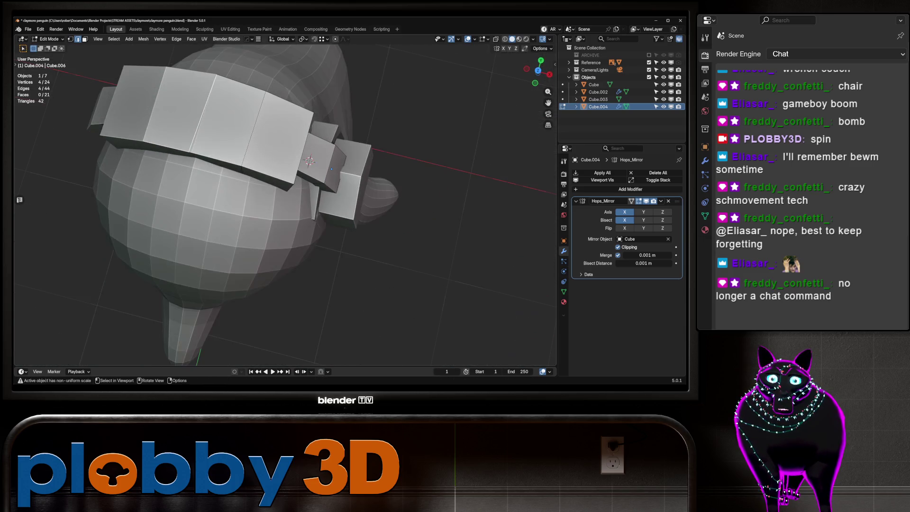
{"action": "key", "text": "s"}
{"action": "left_click", "coordinate": [232, 179]}
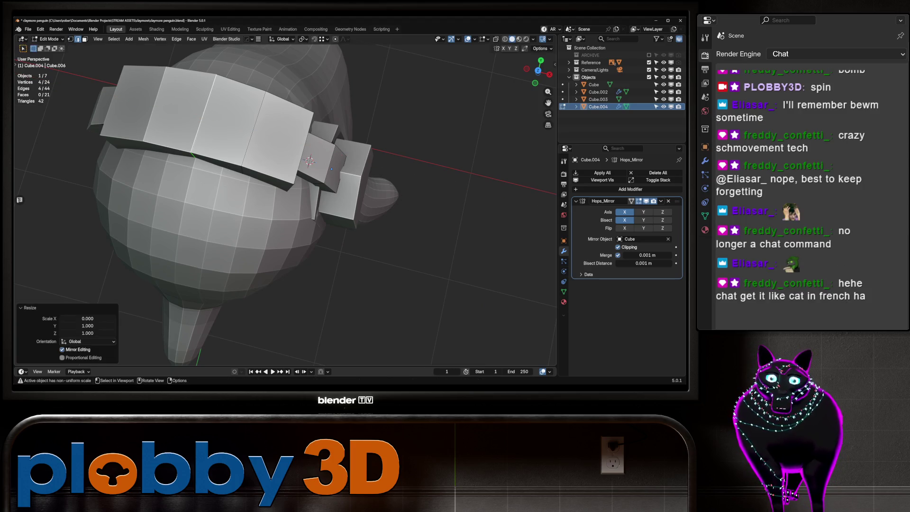
{"action": "key", "text": "Tab"}
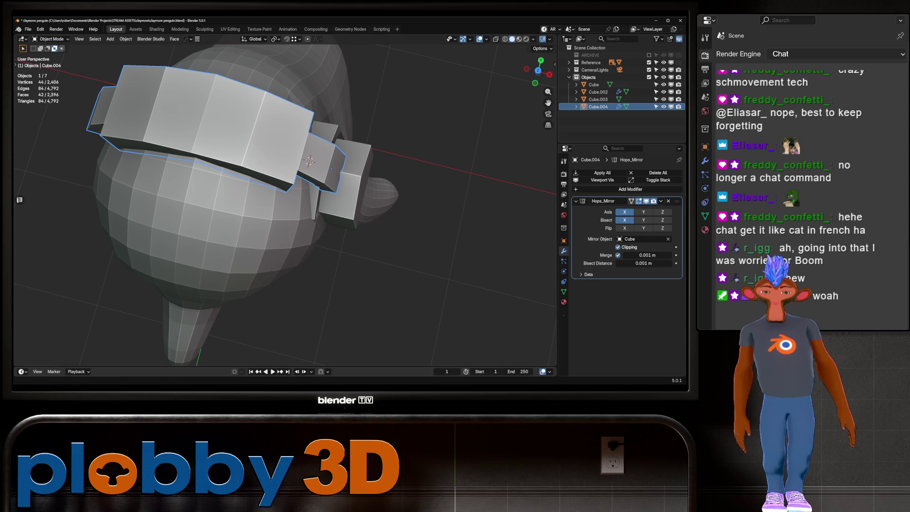
{"action": "mouse_move", "coordinate": [308, 189]}
{"action": "middle_mouse_down"}
{"action": "mouse_move", "coordinate": [307, 227]}
{"action": "mouse_move", "coordinate": [303, 180]}
{"action": "mouse_move", "coordinate": [223, 185]}
{"action": "mouse_move", "coordinate": [327, 182]}
{"action": "mouse_move", "coordinate": [265, 199]}
{"action": "mouse_move", "coordinate": [313, 197]}
{"action": "mouse_move", "coordinate": [270, 199]}
{"action": "middle_mouse_up"}
{"action": "scroll", "coordinate": [285, 199], "scroll_direction": "up", "scroll_amount": 5}
{"action": "scroll", "coordinate": [313, 197], "scroll_direction": "up", "scroll_amount": 3}
{"action": "key", "text": "Tab"}
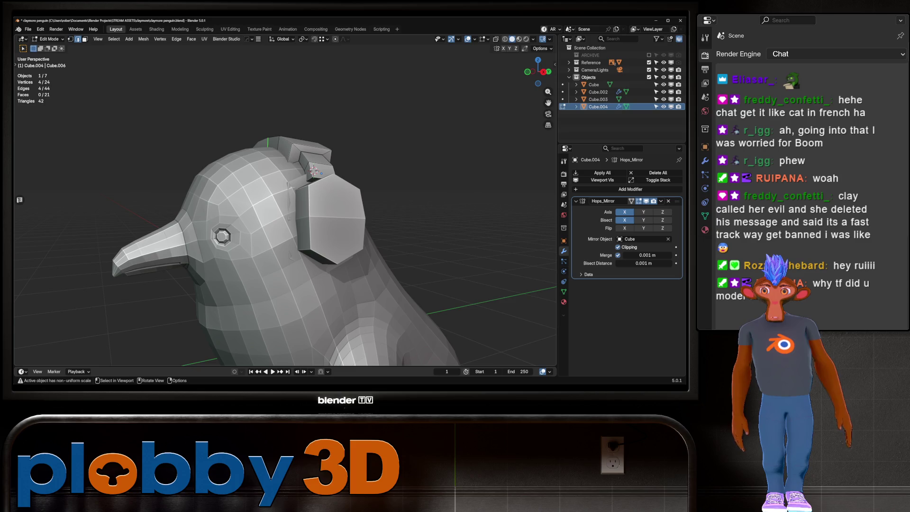
{"action": "mouse_move", "coordinate": [284, 214]}
{"action": "middle_mouse_down"}
{"action": "mouse_move", "coordinate": [398, 216]}
{"action": "mouse_move", "coordinate": [237, 215]}
{"action": "mouse_move", "coordinate": [312, 208]}
{"action": "mouse_move", "coordinate": [322, 189]}
{"action": "mouse_move", "coordinate": [308, 209]}
{"action": "middle_mouse_up"}
{"action": "scroll", "coordinate": [284, 213], "scroll_direction": "down", "scroll_amount": 5}
{"action": "scroll", "coordinate": [285, 214], "scroll_direction": "up", "scroll_amount": 5}
{"action": "scroll", "coordinate": [284, 213], "scroll_direction": "down", "scroll_amount": 4}
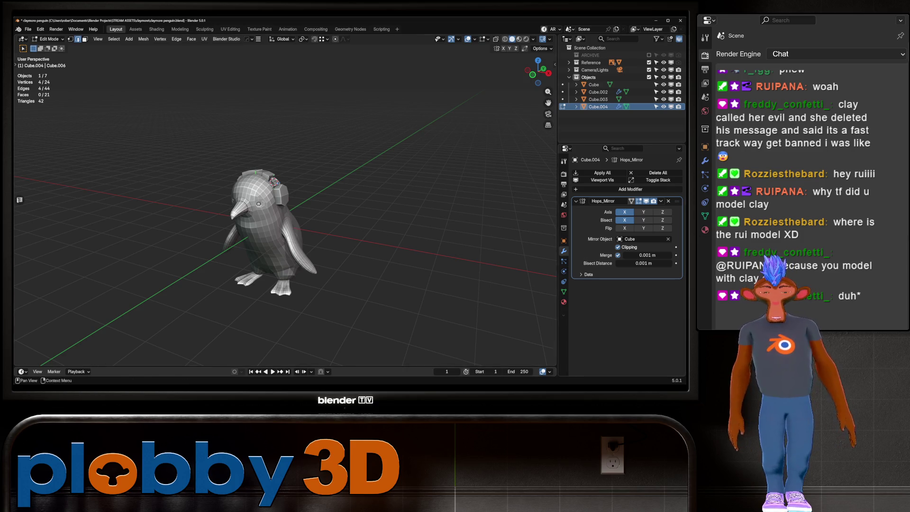
{"action": "scroll", "coordinate": [208, 236], "scroll_direction": "up", "scroll_amount": 4}
{"action": "middle_click_drag", "start_coordinate": [284, 213], "coordinate": [247, 213]}
{"action": "scroll", "coordinate": [208, 190], "scroll_direction": "up", "scroll_amount": 4}
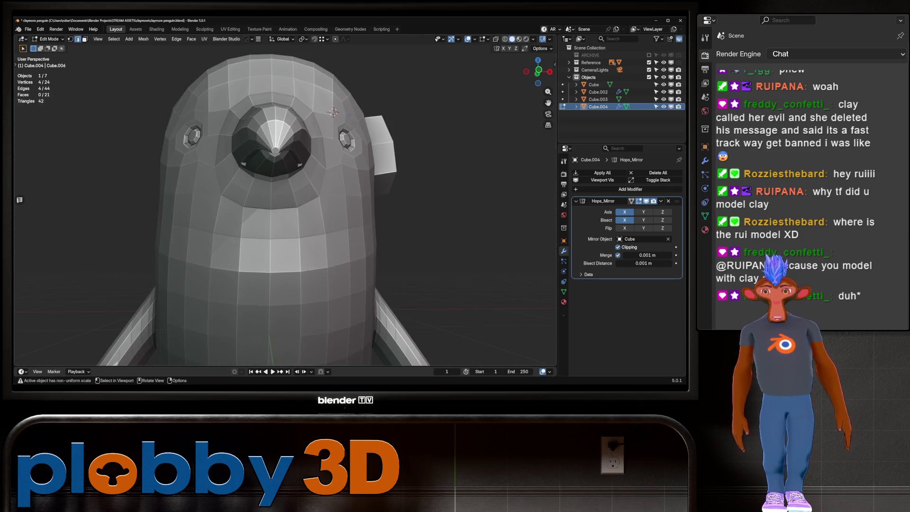
{"action": "scroll", "coordinate": [208, 189], "scroll_direction": "down", "scroll_amount": 1}
{"action": "middle_click_drag", "start_coordinate": [284, 166], "coordinate": [284, 256]}
{"action": "scroll", "coordinate": [235, 165], "scroll_direction": "up", "scroll_amount": 3}
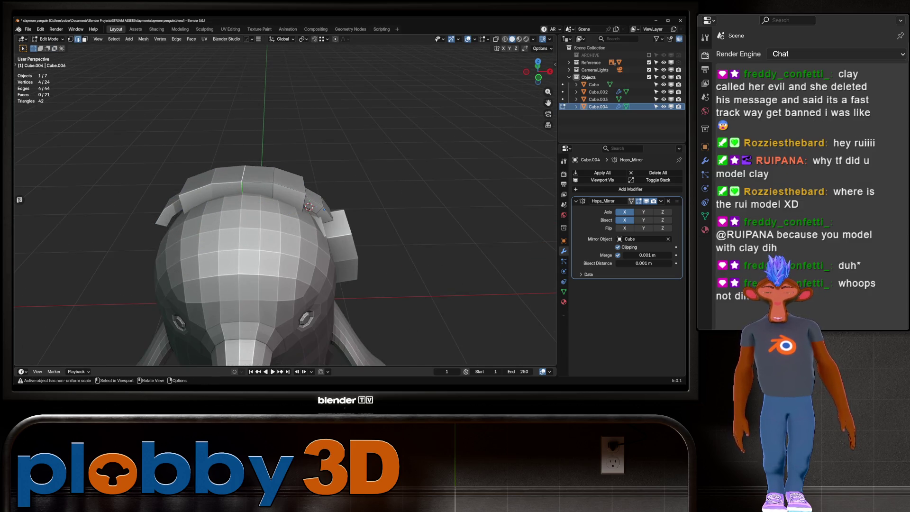
{"action": "key", "text": "Tab"}
{"action": "scroll", "coordinate": [284, 213], "scroll_direction": "down", "scroll_amount": 5}
{"action": "mouse_move", "coordinate": [284, 213]}
{"action": "middle_mouse_down"}
{"action": "mouse_move", "coordinate": [351, 203]}
{"action": "mouse_move", "coordinate": [313, 217]}
{"action": "mouse_move", "coordinate": [256, 220]}
{"action": "middle_mouse_up"}
Set Cube as the Mirror Object of the ear cup Cube.003's Hops_Mirror modifier.
{"action": "left_click", "coordinate": [273, 185], "text": "shift"}
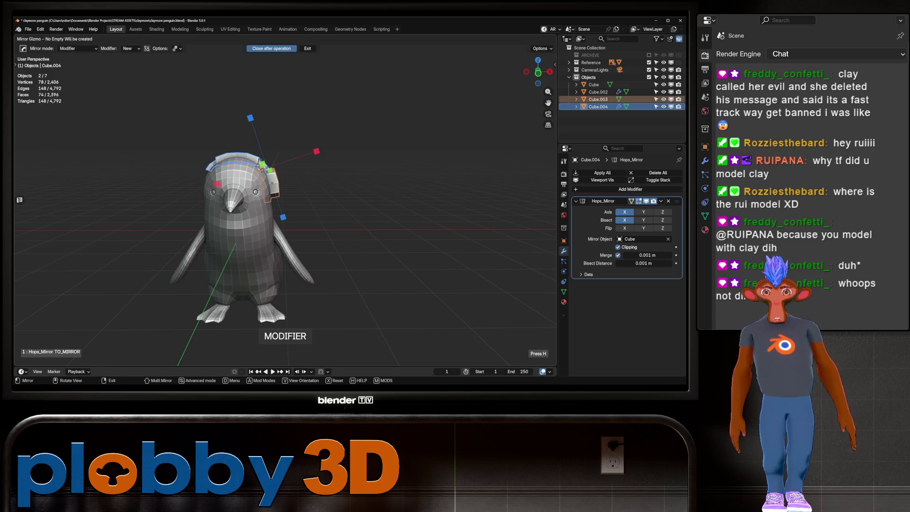
{"action": "left_click", "coordinate": [668, 239]}
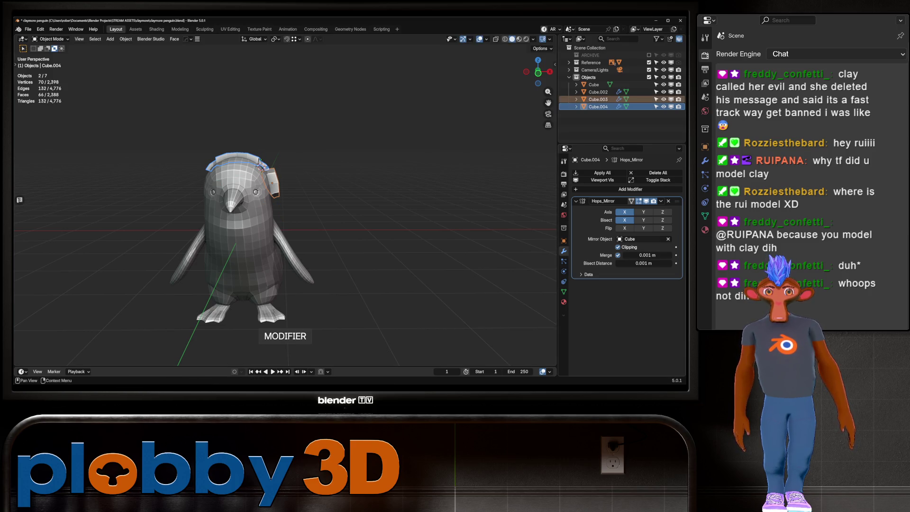
{"action": "left_click", "coordinate": [272, 184]}
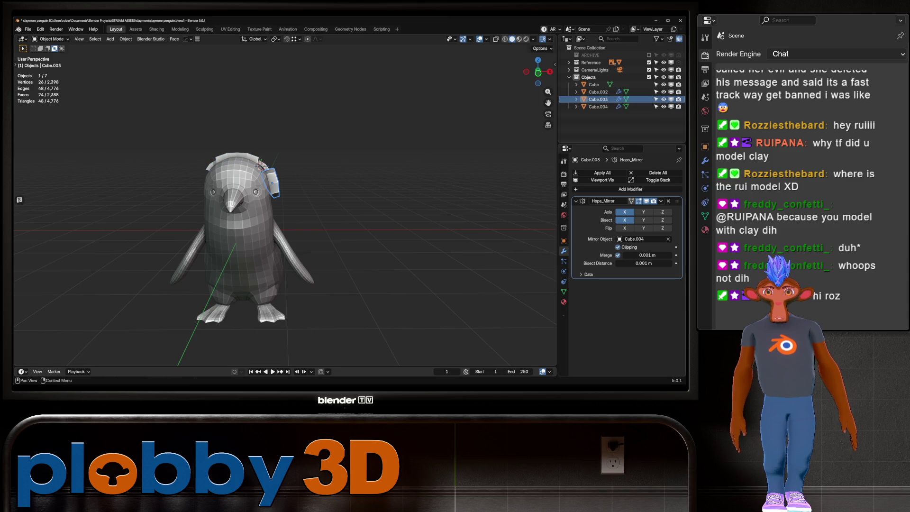
{"action": "left_click", "coordinate": [668, 239]}
{"action": "left_click", "coordinate": [260, 213]}
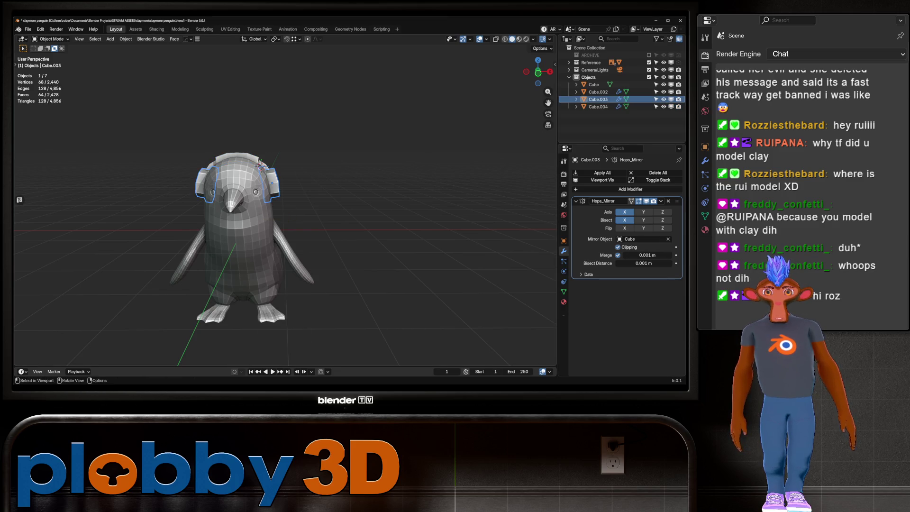
{"action": "key", "text": "alt+a"}
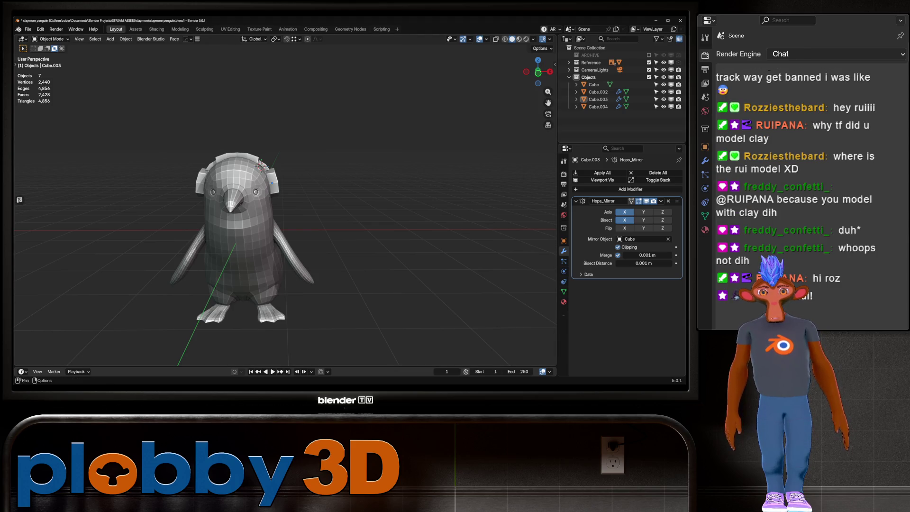
Add a Subdivision modifier with Ctrl+1 to the headband and to the ear cup.
{"action": "scroll", "coordinate": [284, 209], "scroll_direction": "up", "scroll_amount": 3}
{"action": "middle_click_drag", "start_coordinate": [274, 190], "coordinate": [289, 196]}
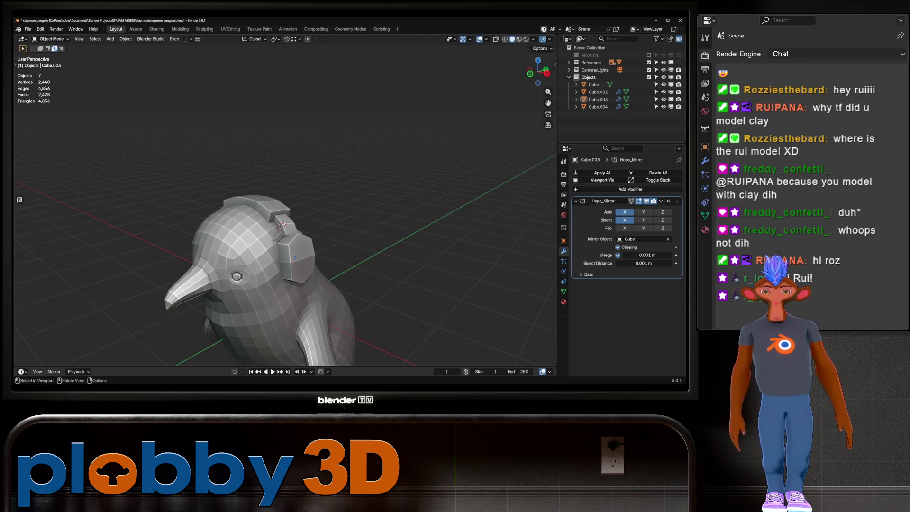
{"action": "left_click", "coordinate": [265, 209]}
{"action": "key", "text": "ctrl+1"}
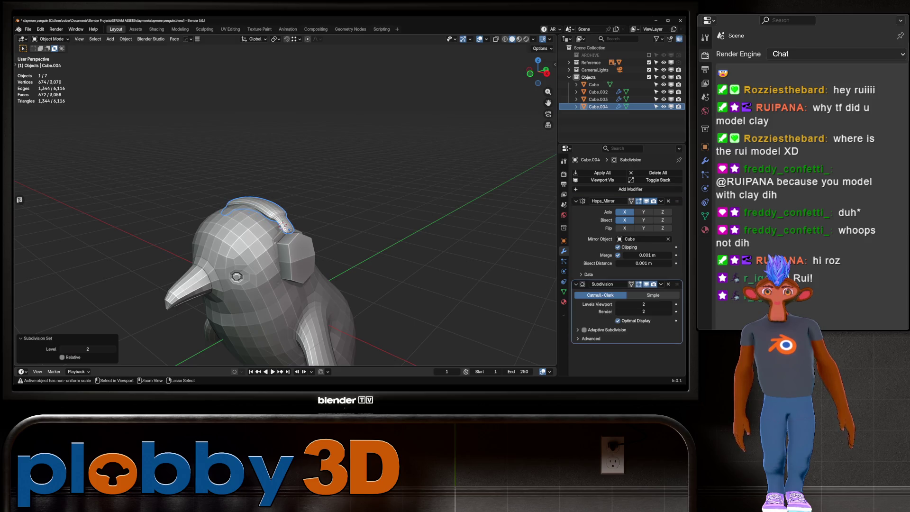
{"action": "left_click", "coordinate": [284, 226]}
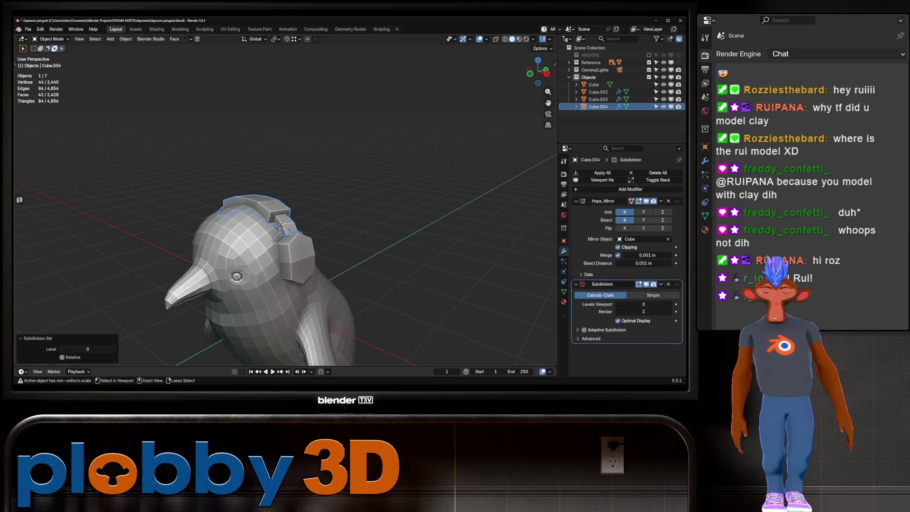
{"action": "key", "text": "ctrl+1"}
{"action": "mouse_move", "coordinate": [283, 226]}
{"action": "middle_mouse_down"}
{"action": "mouse_move", "coordinate": [291, 218]}
{"action": "mouse_move", "coordinate": [280, 193]}
{"action": "middle_mouse_up"}
Undo the ear cup's Subdivision modifier, then select the penguin body.
{"action": "key", "text": "ctrl+z"}
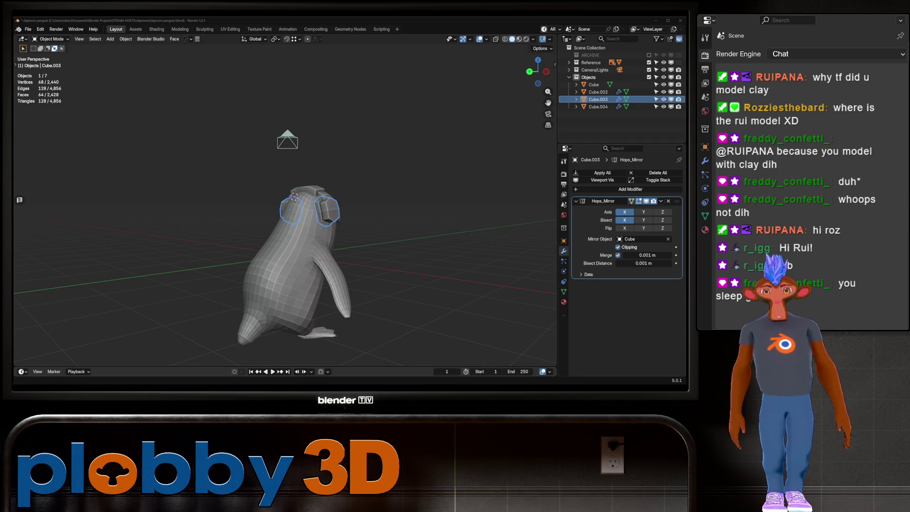
{"action": "left_click", "coordinate": [294, 265]}
{"action": "mouse_move", "coordinate": [294, 265]}
{"action": "middle_mouse_down"}
{"action": "mouse_move", "coordinate": [265, 265]}
{"action": "mouse_move", "coordinate": [312, 263]}
{"action": "mouse_move", "coordinate": [246, 256]}
{"action": "mouse_move", "coordinate": [322, 256]}
{"action": "mouse_move", "coordinate": [284, 233]}
{"action": "mouse_move", "coordinate": [247, 232]}
{"action": "mouse_move", "coordinate": [284, 223]}
{"action": "mouse_move", "coordinate": [265, 228]}
{"action": "mouse_move", "coordinate": [293, 230]}
{"action": "mouse_move", "coordinate": [284, 234]}
{"action": "middle_mouse_up"}
{"action": "scroll", "coordinate": [303, 228], "scroll_direction": "up", "scroll_amount": 4}
{"action": "scroll", "coordinate": [284, 232], "scroll_direction": "down", "scroll_amount": 4}
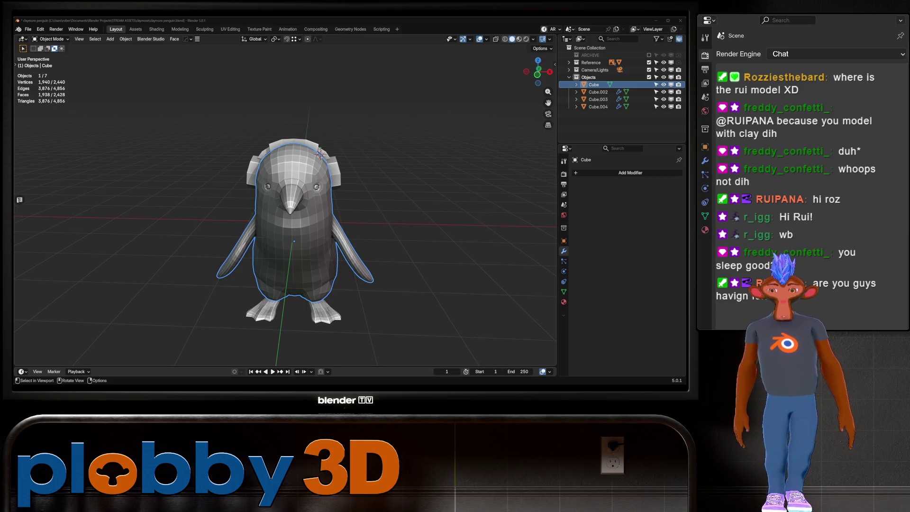
Orbit and zoom around the penguin to inspect the headphones from the side and top.
{"action": "scroll", "coordinate": [284, 203], "scroll_direction": "up", "scroll_amount": 4}
{"action": "middle_click_drag", "start_coordinate": [284, 203], "coordinate": [194, 208]}
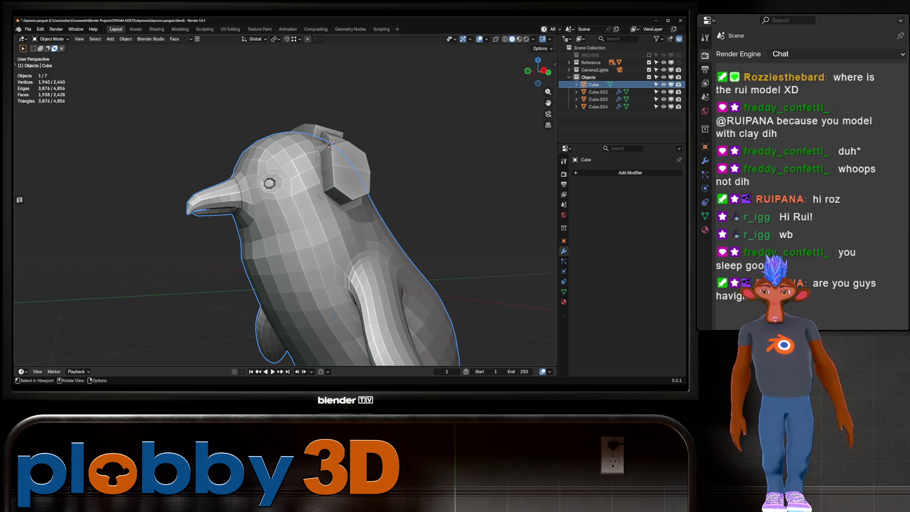
{"action": "scroll", "coordinate": [284, 204], "scroll_direction": "down", "scroll_amount": 6}
{"action": "mouse_move", "coordinate": [284, 204]}
{"action": "middle_mouse_down"}
{"action": "mouse_move", "coordinate": [284, 270]}
{"action": "mouse_move", "coordinate": [307, 204]}
{"action": "mouse_move", "coordinate": [393, 211]}
{"action": "middle_mouse_up"}
{"action": "scroll", "coordinate": [332, 206], "scroll_direction": "up", "scroll_amount": 3}
{"action": "key", "text": "alt+a"}
{"action": "scroll", "coordinate": [393, 211], "scroll_direction": "down", "scroll_amount": 3}
{"action": "scroll", "coordinate": [393, 210], "scroll_direction": "up", "scroll_amount": 5}
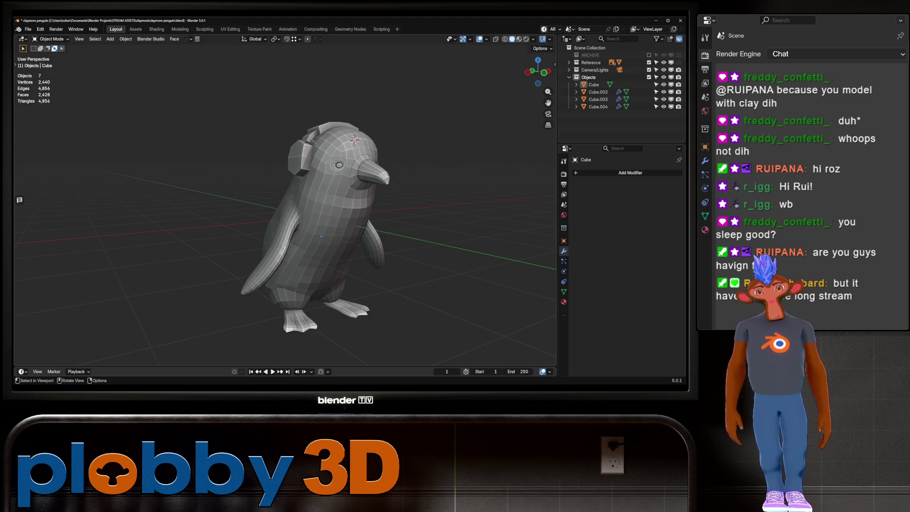
Select the ear cup and inspect it from a right-side orthographic view.
{"action": "middle_click_drag", "start_coordinate": [284, 214], "coordinate": [375, 197]}
{"action": "left_click", "coordinate": [308, 191]}
{"action": "key", "text": "Tab"}
{"action": "mouse_move", "coordinate": [323, 248]}
{"action": "middle_mouse_down"}
{"action": "mouse_move", "coordinate": [313, 204]}
{"action": "mouse_move", "coordinate": [403, 211]}
{"action": "middle_mouse_up"}
{"action": "key", "text": "Tab"}
{"action": "key", "text": "KP_3"}
Inspect a face on the ear cup in face-select mode, dismissing the face menu without changes.
{"action": "key", "text": "Tab"}
{"action": "middle_click_drag", "start_coordinate": [284, 213], "coordinate": [332, 203]}
{"action": "scroll", "coordinate": [307, 208], "scroll_direction": "up", "scroll_amount": 5}
{"action": "key", "text": "3"}
{"action": "left_click", "coordinate": [352, 175]}
{"action": "right_click", "coordinate": [402, 151]}
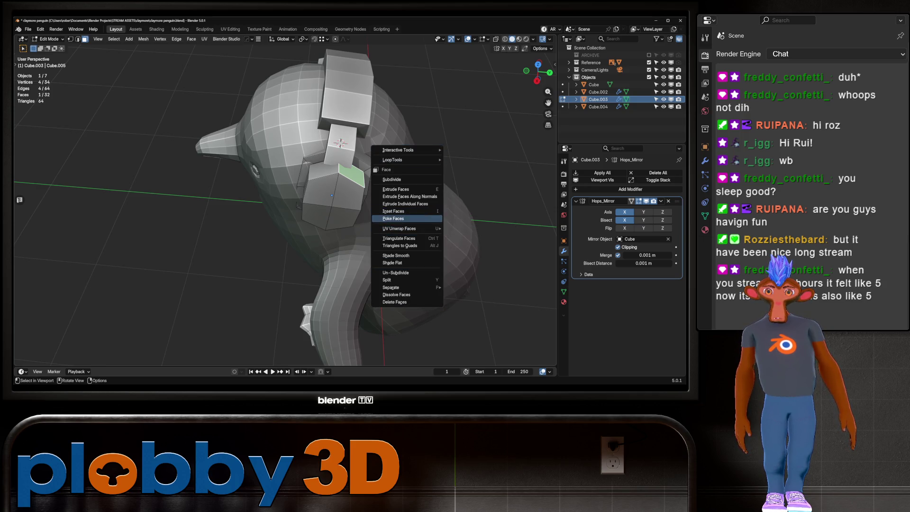
{"action": "key", "text": "Escape"}
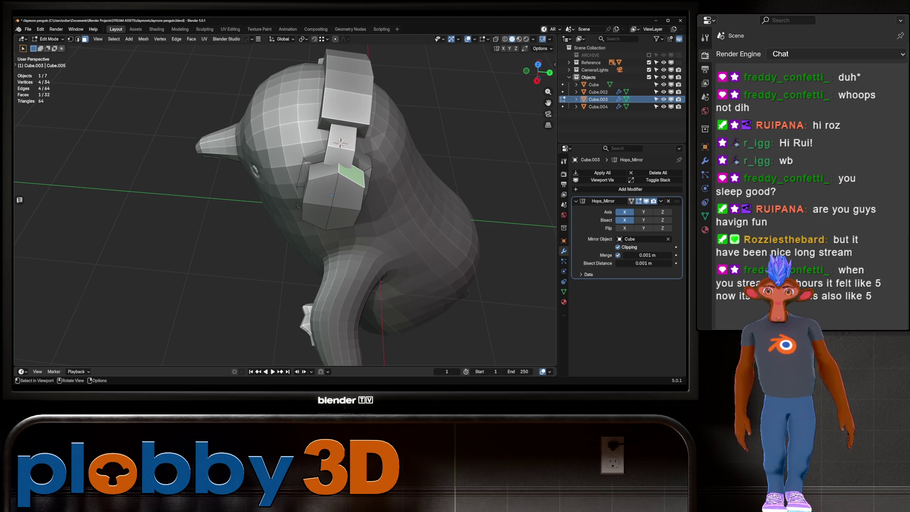
{"action": "middle_click_drag", "start_coordinate": [332, 199], "coordinate": [294, 208]}
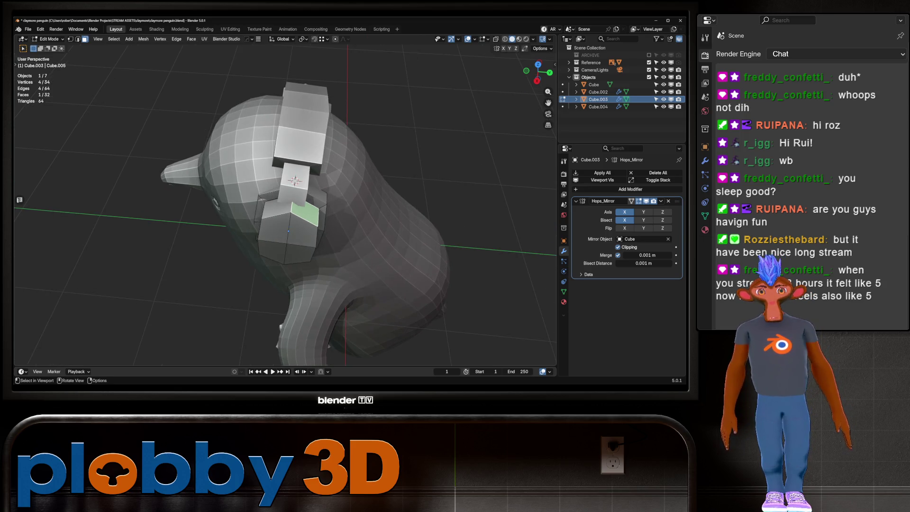
{"action": "key", "text": "Tab"}
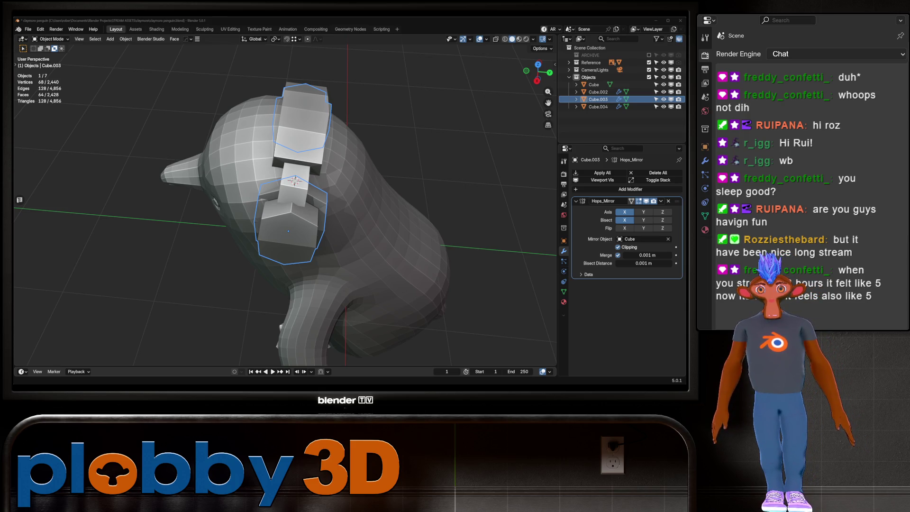
Orbit around the penguin's head to check the ear cups from the front and back.
{"action": "scroll", "coordinate": [284, 204], "scroll_direction": "down", "scroll_amount": 5}
{"action": "middle_click_drag", "start_coordinate": [285, 204], "coordinate": [327, 199]}
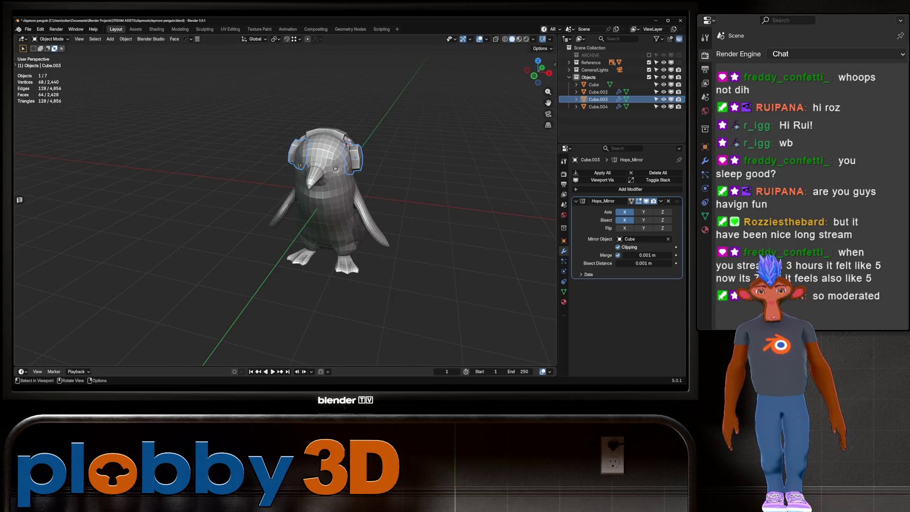
{"action": "scroll", "coordinate": [284, 204], "scroll_direction": "up", "scroll_amount": 5}
{"action": "mouse_move", "coordinate": [285, 203]}
{"action": "middle_mouse_down"}
{"action": "mouse_move", "coordinate": [417, 204]}
{"action": "mouse_move", "coordinate": [355, 204]}
{"action": "middle_mouse_up"}
{"action": "scroll", "coordinate": [284, 204], "scroll_direction": "down", "scroll_amount": 3}
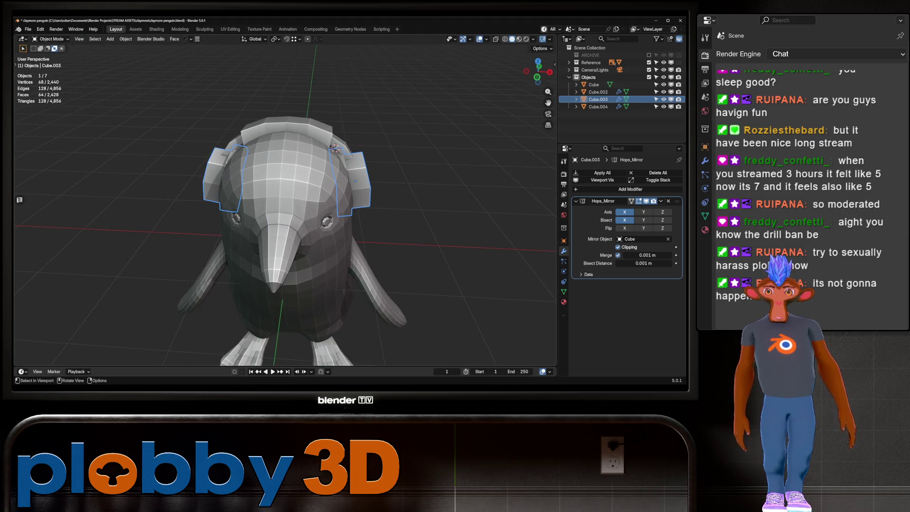
In front view, narrow the whole ear cup mesh to 0.893 along X.
{"action": "key", "text": "Tab"}
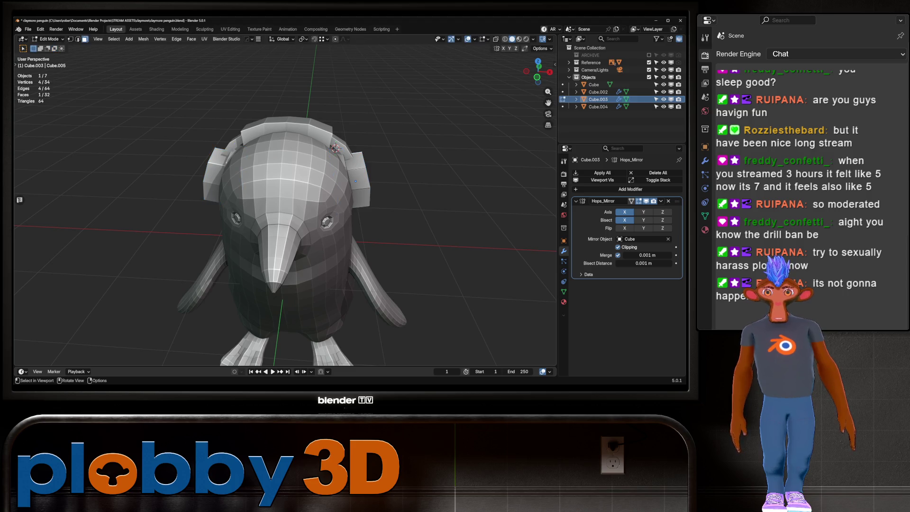
{"action": "key", "text": "KP_1"}
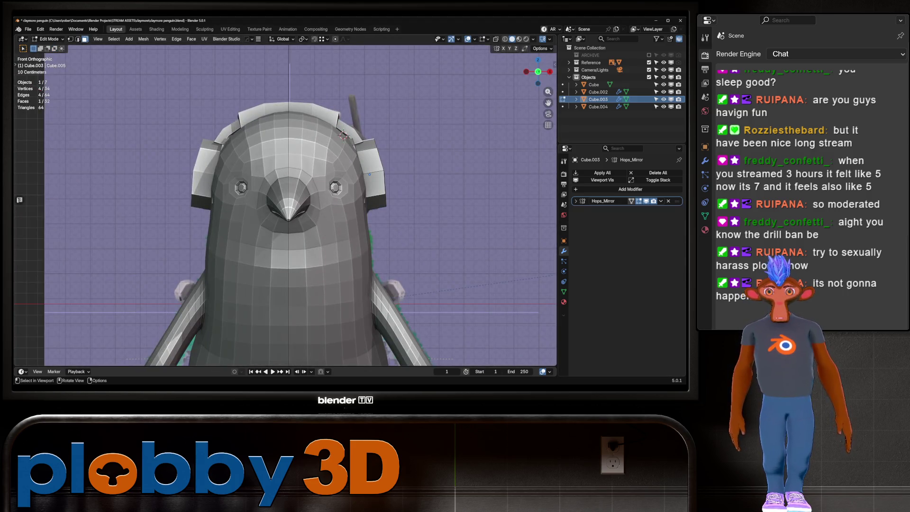
{"action": "key", "text": "a"}
{"action": "key", "text": "s"}
{"action": "key", "text": "x"}
{"action": "left_click", "coordinate": [420, 189]}
Slide the ear cups sideways along local X so they sit against the head.
{"action": "key", "text": "g"}
{"action": "key", "text": "x"}
{"action": "key", "text": "x"}
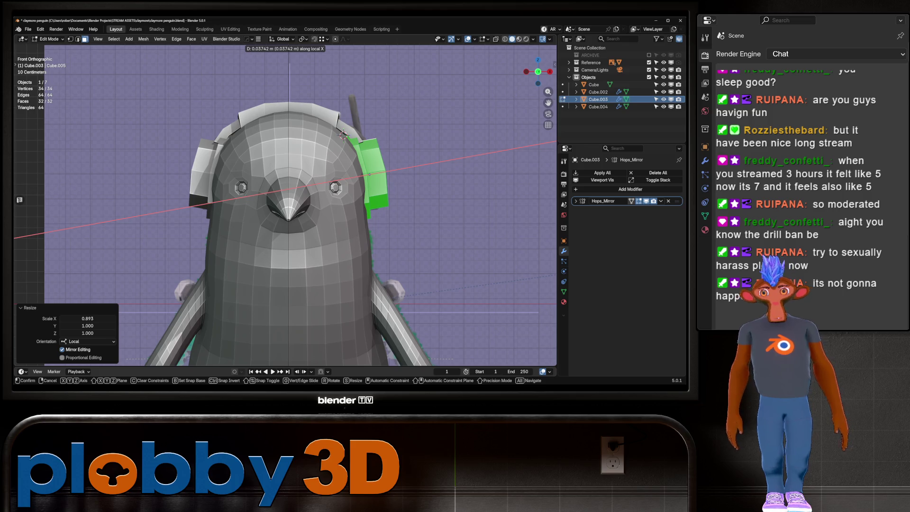
{"action": "key", "text": "Return"}
{"action": "key", "text": "Tab"}
{"action": "mouse_move", "coordinate": [303, 189]}
{"action": "middle_mouse_down"}
{"action": "mouse_move", "coordinate": [360, 204]}
{"action": "mouse_move", "coordinate": [512, 209]}
{"action": "mouse_move", "coordinate": [493, 208]}
{"action": "middle_mouse_up"}
{"action": "mouse_move", "coordinate": [332, 213]}
{"action": "middle_mouse_down"}
{"action": "mouse_move", "coordinate": [408, 203]}
{"action": "mouse_move", "coordinate": [455, 180]}
{"action": "mouse_move", "coordinate": [389, 194]}
{"action": "middle_mouse_up"}
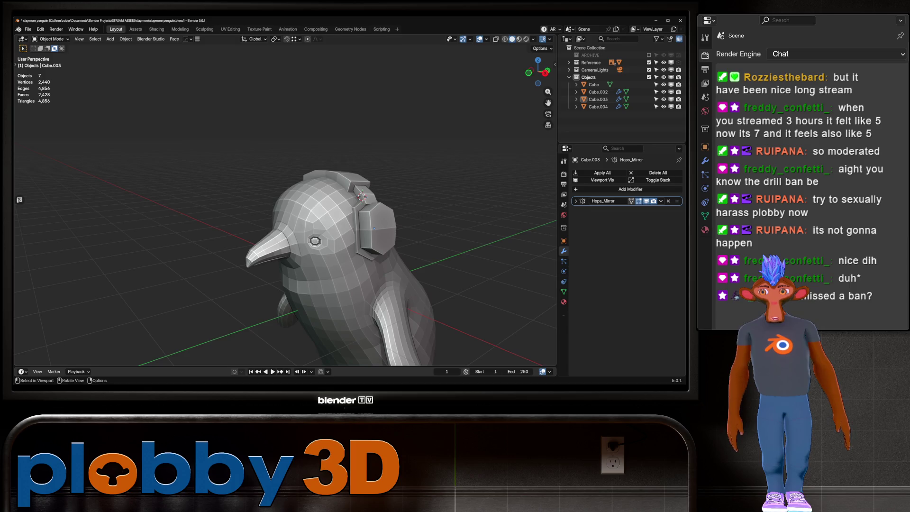
{"action": "mouse_move", "coordinate": [284, 203]}
{"action": "middle_mouse_down"}
{"action": "mouse_move", "coordinate": [265, 236]}
{"action": "mouse_move", "coordinate": [256, 180]}
{"action": "mouse_move", "coordinate": [247, 199]}
{"action": "mouse_move", "coordinate": [294, 218]}
{"action": "mouse_move", "coordinate": [360, 209]}
{"action": "middle_mouse_up"}
{"action": "scroll", "coordinate": [284, 204], "scroll_direction": "down", "scroll_amount": 3}
{"action": "mouse_move", "coordinate": [284, 204]}
{"action": "middle_mouse_down"}
{"action": "mouse_move", "coordinate": [265, 209]}
{"action": "mouse_move", "coordinate": [322, 213]}
{"action": "mouse_move", "coordinate": [350, 227]}
{"action": "mouse_move", "coordinate": [293, 216]}
{"action": "mouse_move", "coordinate": [379, 222]}
{"action": "mouse_move", "coordinate": [398, 194]}
{"action": "mouse_move", "coordinate": [350, 175]}
{"action": "mouse_move", "coordinate": [351, 156]}
{"action": "mouse_move", "coordinate": [353, 147]}
{"action": "mouse_move", "coordinate": [398, 142]}
{"action": "mouse_move", "coordinate": [332, 147]}
{"action": "middle_mouse_up"}
{"action": "scroll", "coordinate": [266, 208], "scroll_direction": "up", "scroll_amount": 3}
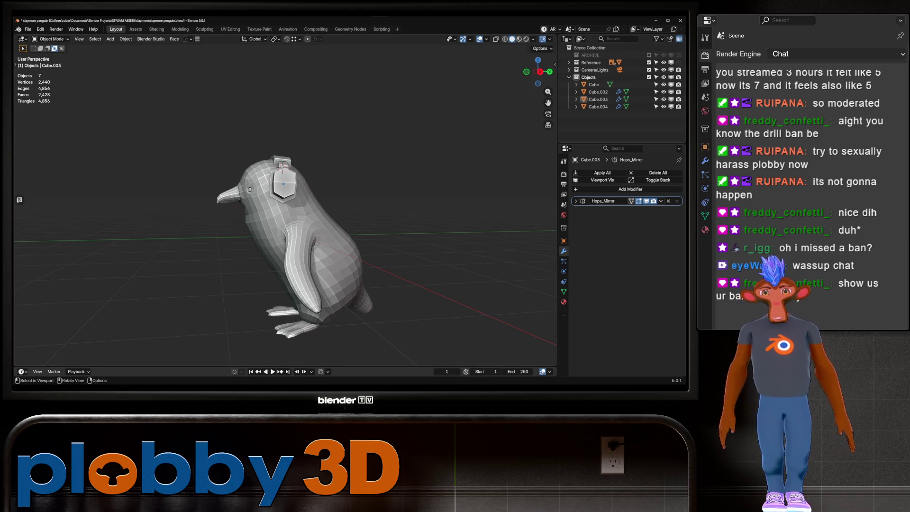
{"action": "middle_click_drag", "start_coordinate": [284, 142], "coordinate": [369, 145]}
{"action": "scroll", "coordinate": [284, 214], "scroll_direction": "up", "scroll_amount": 3}
{"action": "scroll", "coordinate": [284, 213], "scroll_direction": "down", "scroll_amount": 2}
{"action": "scroll", "coordinate": [284, 213], "scroll_direction": "up", "scroll_amount": 4}
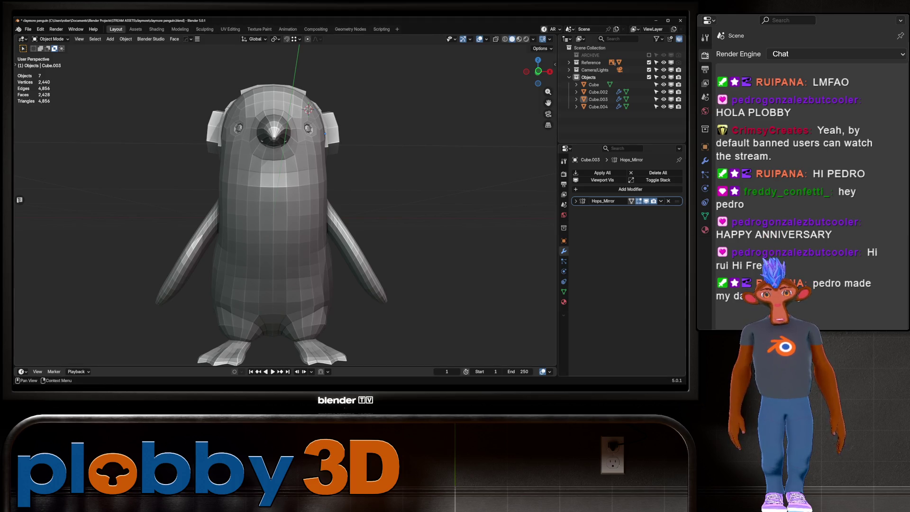
{"action": "middle_click_drag", "start_coordinate": [284, 213], "coordinate": [180, 203]}
{"action": "scroll", "coordinate": [180, 204], "scroll_direction": "down", "scroll_amount": 5}
{"action": "mouse_move", "coordinate": [284, 199]}
{"action": "middle_mouse_down"}
{"action": "mouse_move", "coordinate": [246, 208]}
{"action": "mouse_move", "coordinate": [265, 204]}
{"action": "mouse_move", "coordinate": [277, 153]}
{"action": "mouse_move", "coordinate": [192, 166]}
{"action": "middle_mouse_up"}
{"action": "key", "text": "KP_Decimal"}
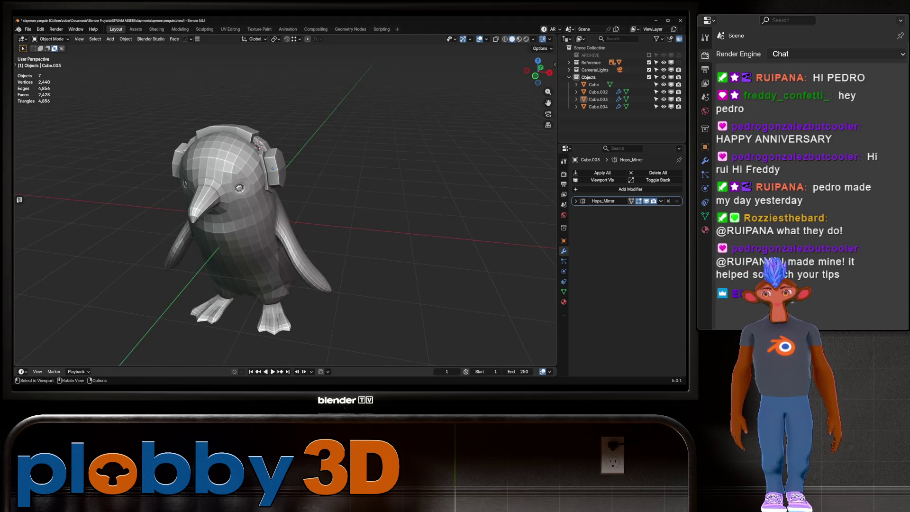
{"action": "scroll", "coordinate": [284, 209], "scroll_direction": "down", "scroll_amount": 2}
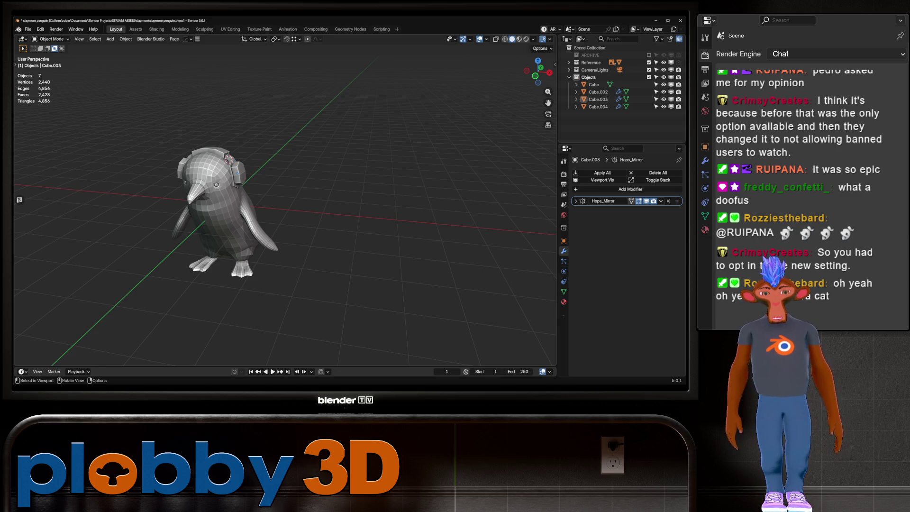
{"action": "scroll", "coordinate": [206, 230], "scroll_direction": "up", "scroll_amount": 5}
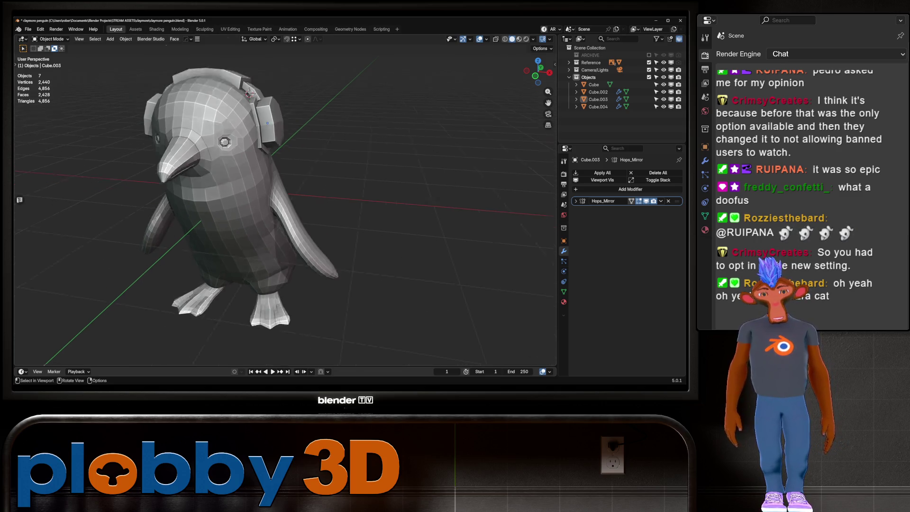
{"action": "mouse_move", "coordinate": [284, 213]}
{"action": "middle_mouse_down"}
{"action": "mouse_move", "coordinate": [246, 208]}
{"action": "mouse_move", "coordinate": [304, 213]}
{"action": "mouse_move", "coordinate": [303, 180]}
{"action": "mouse_move", "coordinate": [303, 209]}
{"action": "middle_mouse_up"}
{"action": "scroll", "coordinate": [246, 208], "scroll_direction": "up", "scroll_amount": 4}
{"action": "scroll", "coordinate": [303, 213], "scroll_direction": "down", "scroll_amount": 5}
{"action": "scroll", "coordinate": [284, 213], "scroll_direction": "up", "scroll_amount": 4}
{"action": "scroll", "coordinate": [304, 208], "scroll_direction": "up", "scroll_amount": 3}
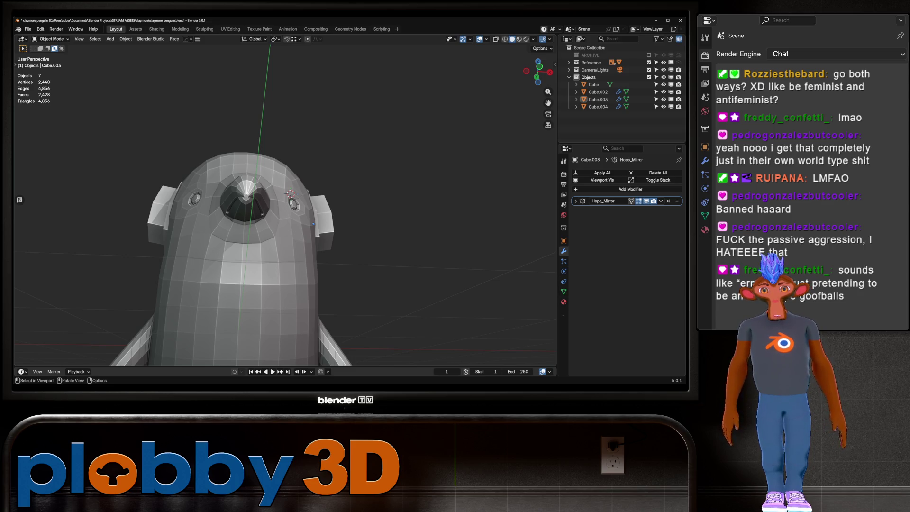
Orbit around the penguin to inspect the ear cup from the side, below and front.
{"action": "key", "text": "shift"}
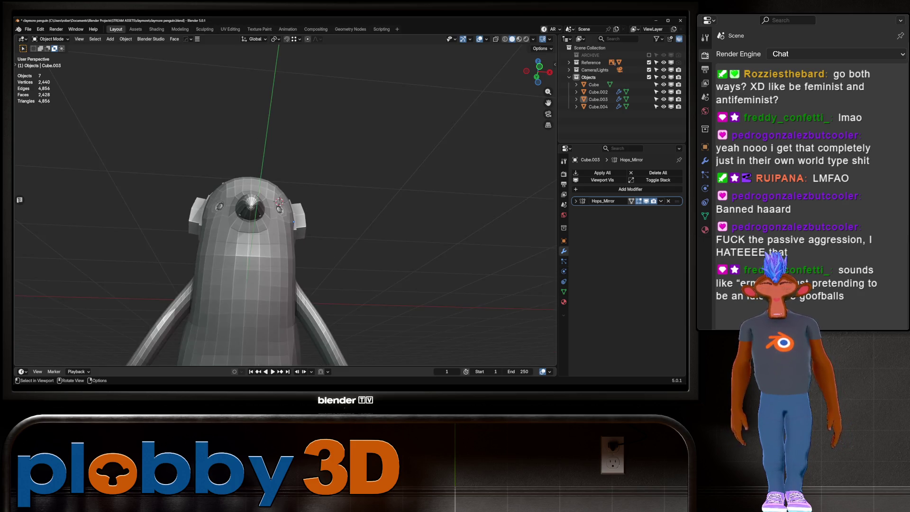
{"action": "middle_click_drag", "start_coordinate": [284, 213], "coordinate": [379, 214]}
{"action": "scroll", "coordinate": [285, 190], "scroll_direction": "up", "scroll_amount": 3}
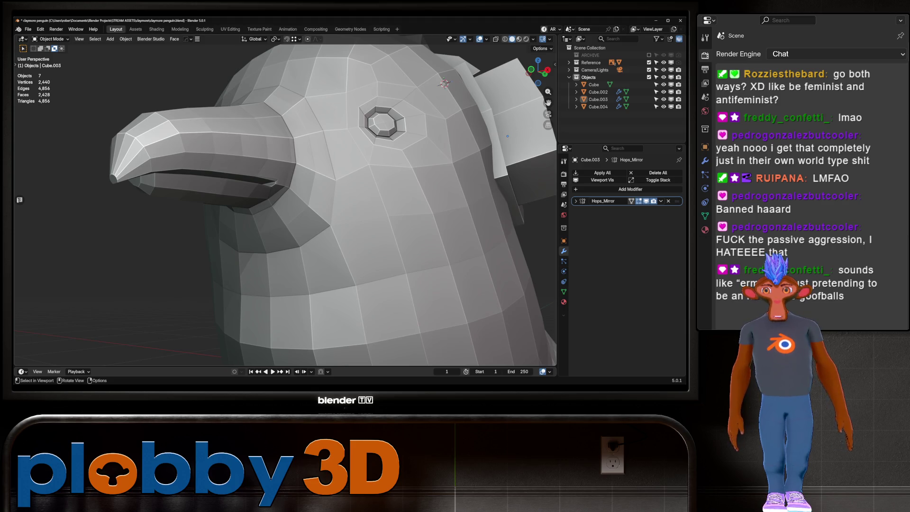
{"action": "key", "text": "Tab"}
{"action": "scroll", "coordinate": [284, 199], "scroll_direction": "down", "scroll_amount": 5}
{"action": "middle_click_drag", "start_coordinate": [285, 198], "coordinate": [322, 171]}
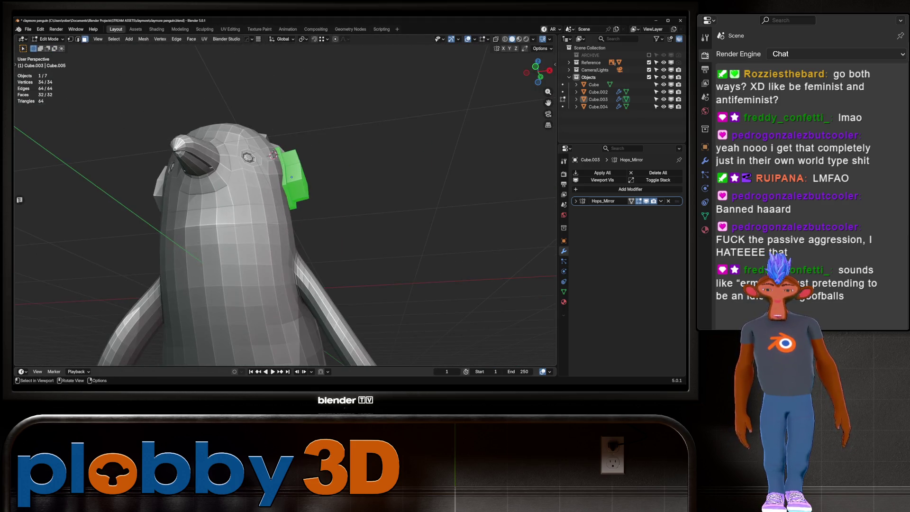
{"action": "key", "text": "Tab"}
{"action": "mouse_move", "coordinate": [284, 213]}
{"action": "middle_mouse_down"}
{"action": "mouse_move", "coordinate": [473, 199]}
{"action": "mouse_move", "coordinate": [474, 217]}
{"action": "mouse_move", "coordinate": [464, 209]}
{"action": "middle_mouse_up"}
{"action": "middle_click_drag", "start_coordinate": [260, 139], "coordinate": [312, 237]}
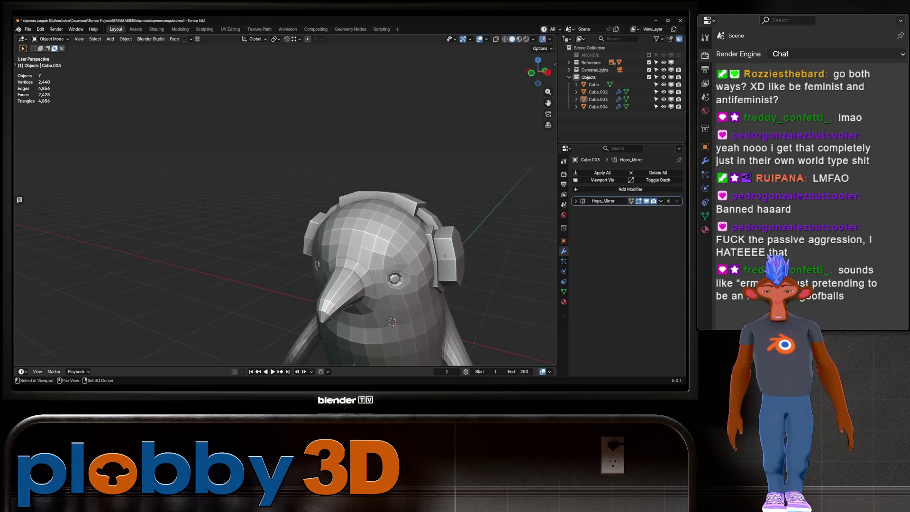
{"action": "scroll", "coordinate": [333, 284], "scroll_direction": "up", "scroll_amount": 6}
{"action": "scroll", "coordinate": [333, 285], "scroll_direction": "down", "scroll_amount": 5}
{"action": "mouse_move", "coordinate": [332, 284]}
{"action": "middle_mouse_down"}
{"action": "mouse_move", "coordinate": [222, 180]}
{"action": "mouse_move", "coordinate": [239, 167]}
{"action": "mouse_move", "coordinate": [331, 161]}
{"action": "middle_mouse_up"}
{"action": "scroll", "coordinate": [243, 195], "scroll_direction": "down", "scroll_amount": 3}
In front view, select the ear cup's top face in Edit Mode and frame it.
{"action": "key", "text": "KP_1"}
{"action": "key", "text": "KP_Decimal"}
{"action": "key", "text": "Tab"}
{"action": "left_click", "coordinate": [312, 206]}
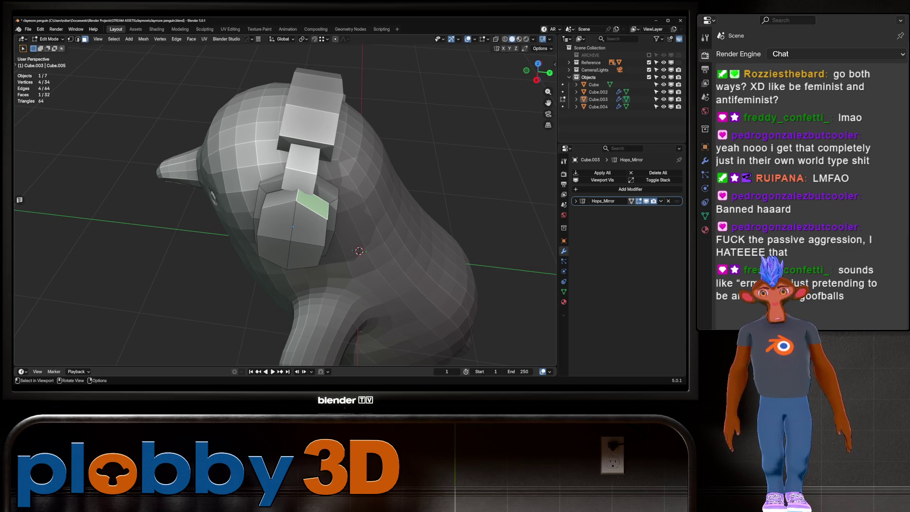
{"action": "key", "text": "KP_Decimal"}
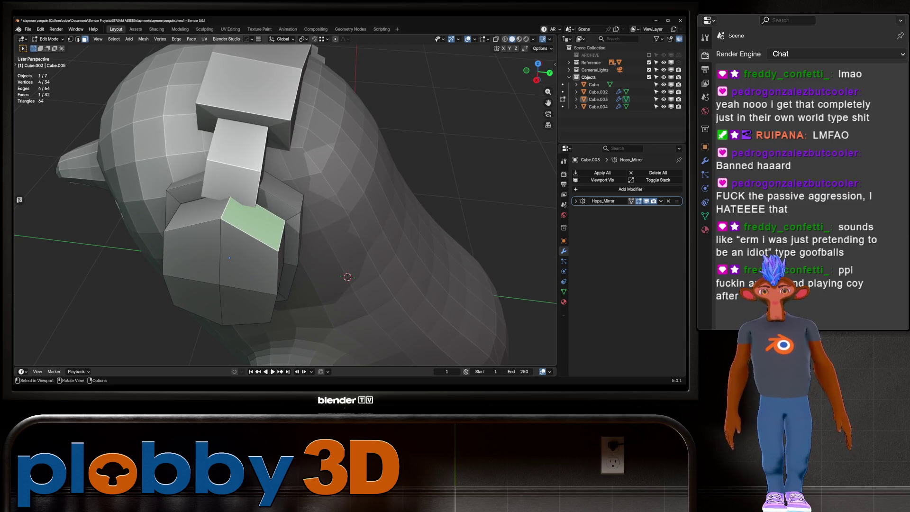
{"action": "scroll", "coordinate": [286, 199], "scroll_direction": "up", "scroll_amount": 2}
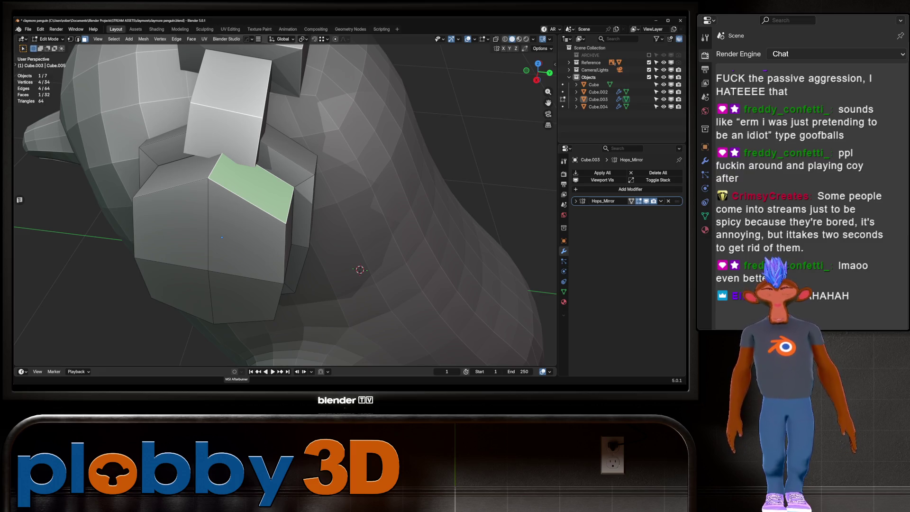
{"action": "right_click", "coordinate": [338, 263]}
From the top view, inset the ear cup's top face by 0.06229 m.
{"action": "key", "text": "Escape"}
{"action": "key", "text": "KP_3"}
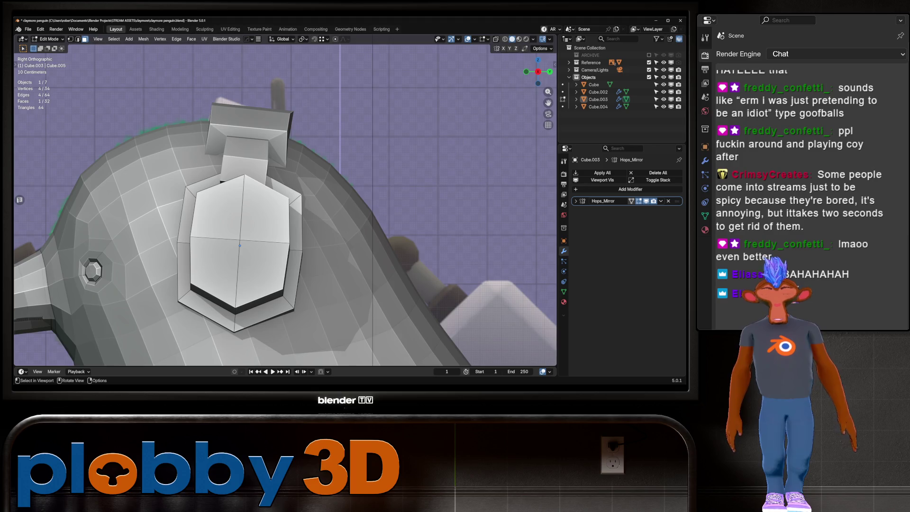
{"action": "key", "text": "KP_7"}
{"action": "key", "text": "i"}
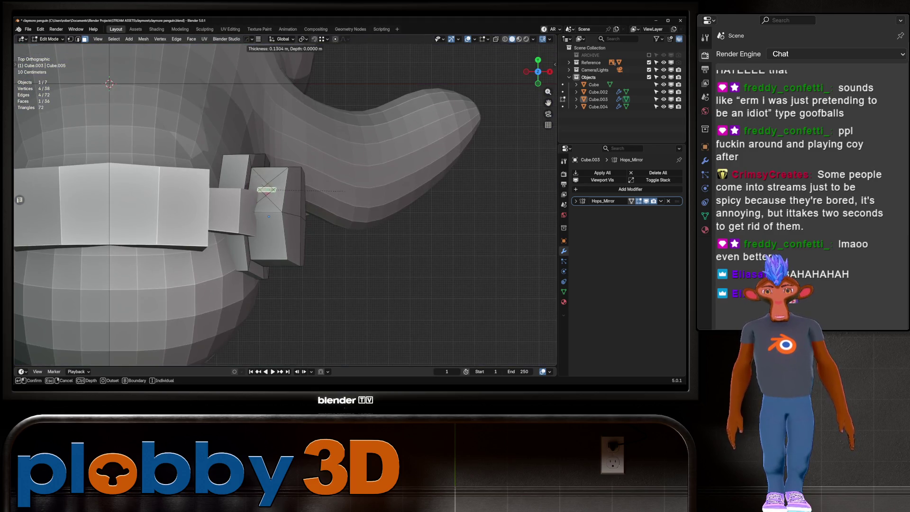
{"action": "key", "text": "Return"}
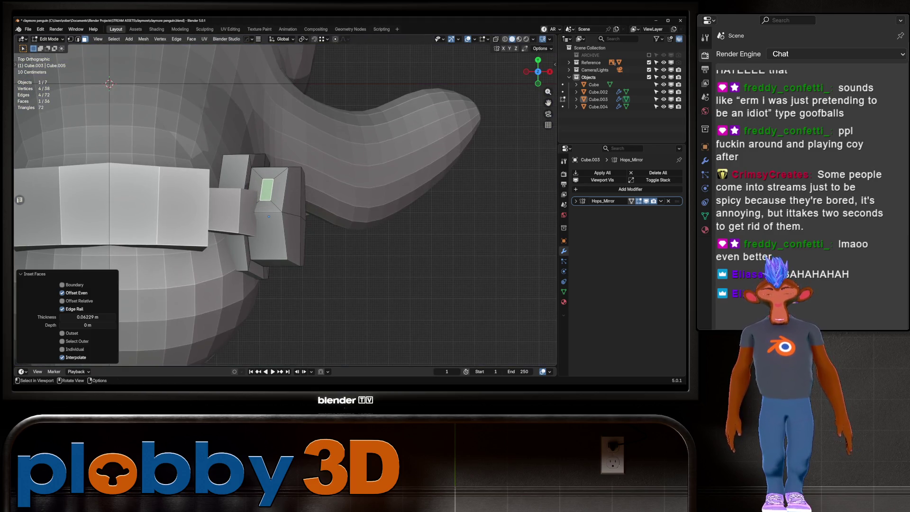
Shift the inset face along X, widen it on X, and nudge it back to -0.010614 m.
{"action": "key", "text": "g"}
{"action": "key", "text": "x"}
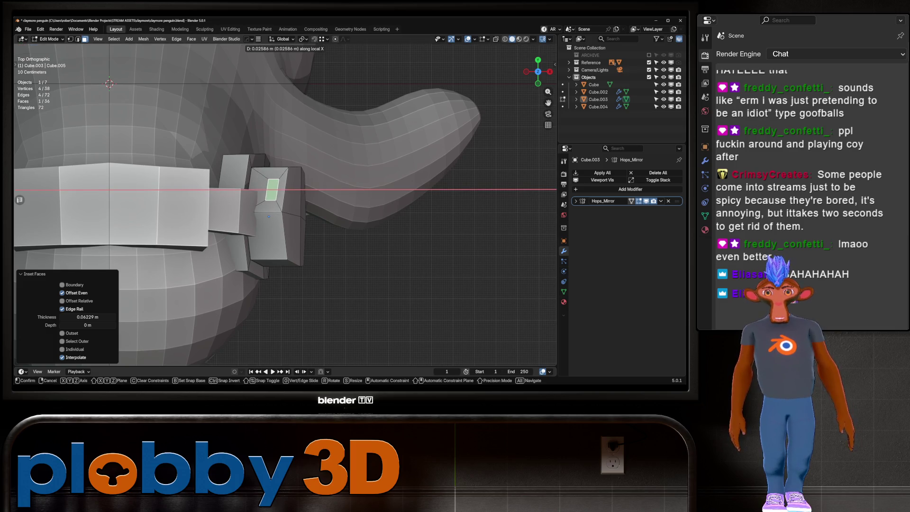
{"action": "key", "text": "Return"}
{"action": "key", "text": "s"}
{"action": "key", "text": "x"}
{"action": "key", "text": "x"}
{"action": "key", "text": "Return"}
{"action": "key", "text": "g"}
{"action": "key", "text": "x"}
{"action": "key", "text": "x"}
{"action": "key", "text": "Return"}
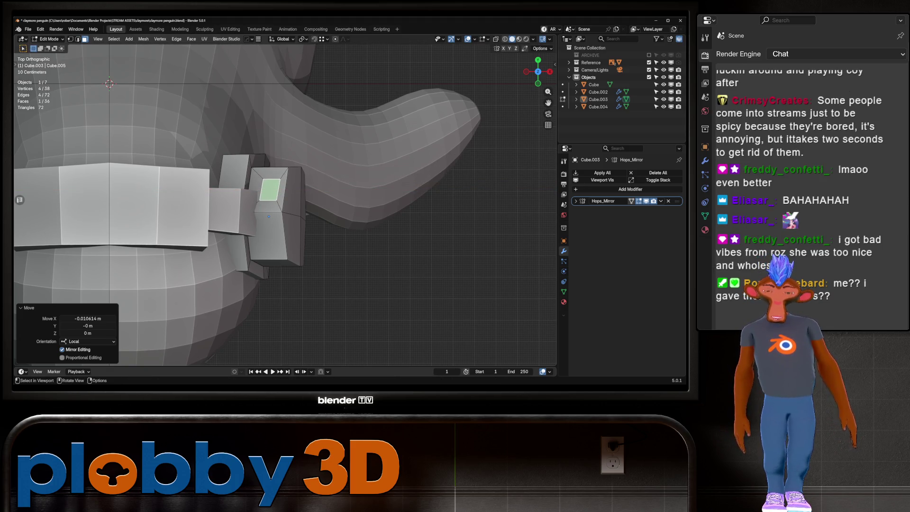
{"action": "middle_click_drag", "start_coordinate": [285, 204], "coordinate": [322, 180]}
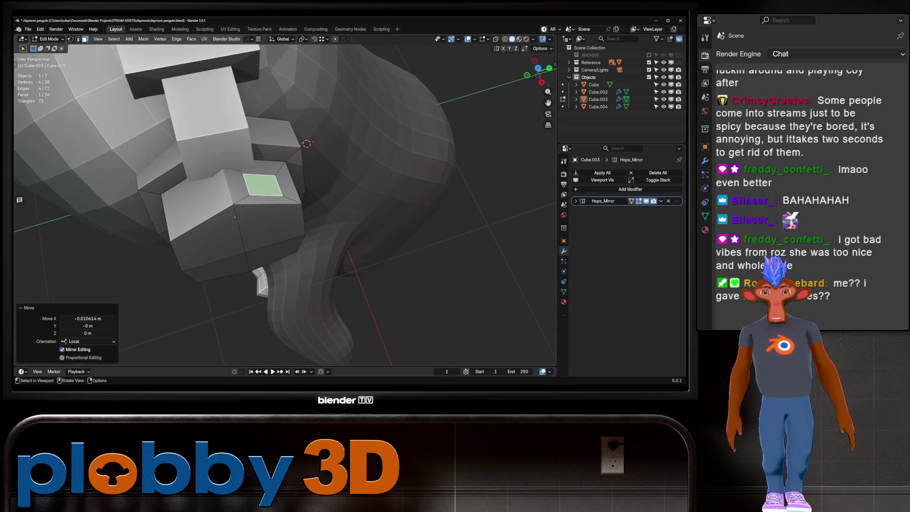
{"action": "key", "text": "KP_3"}
{"action": "key", "text": "alt+z"}
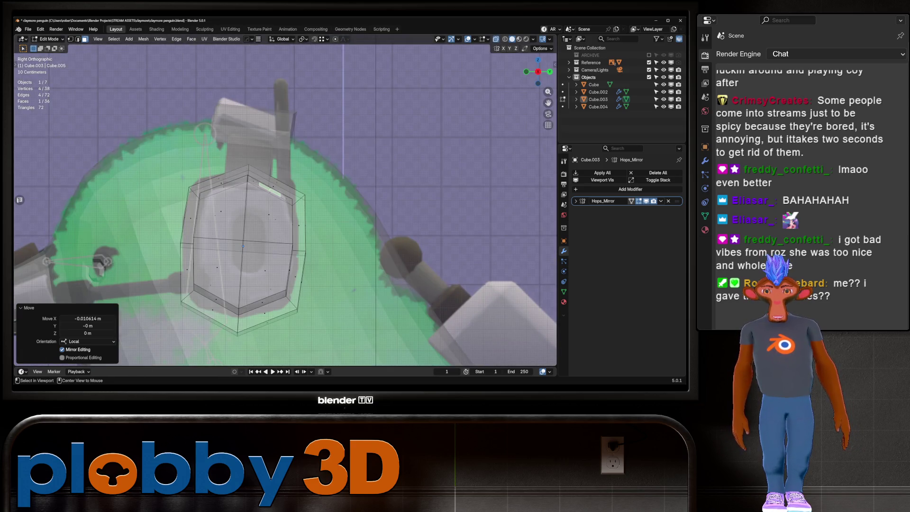
Extrude the inset face 0.077478 m outward and flatten its top to zero on Z.
{"action": "key", "text": "alt+z"}
{"action": "key", "text": "e"}
{"action": "left_click", "coordinate": [309, 105]}
{"action": "key", "text": "s"}
{"action": "key", "text": "z"}
{"action": "key", "text": "0"}
{"action": "key", "text": "Return"}
Squeeze the extruded face to 0.772 along Y, undoing an extra Y rescale.
{"action": "key", "text": "s"}
{"action": "key", "text": "y"}
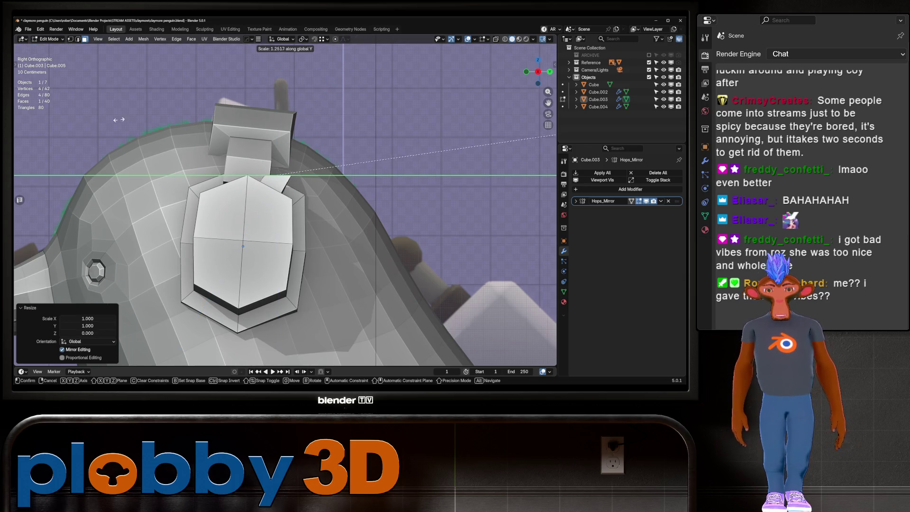
{"action": "key", "text": "Return"}
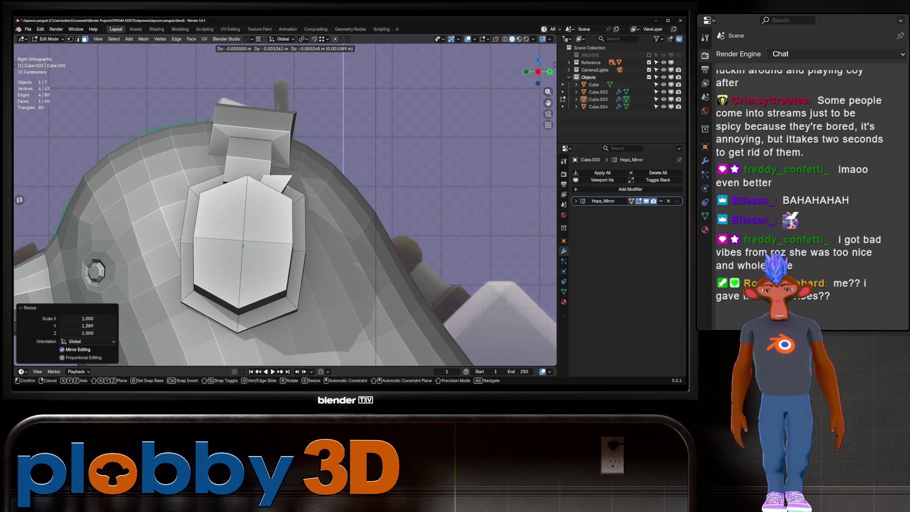
{"action": "key", "text": "g"}
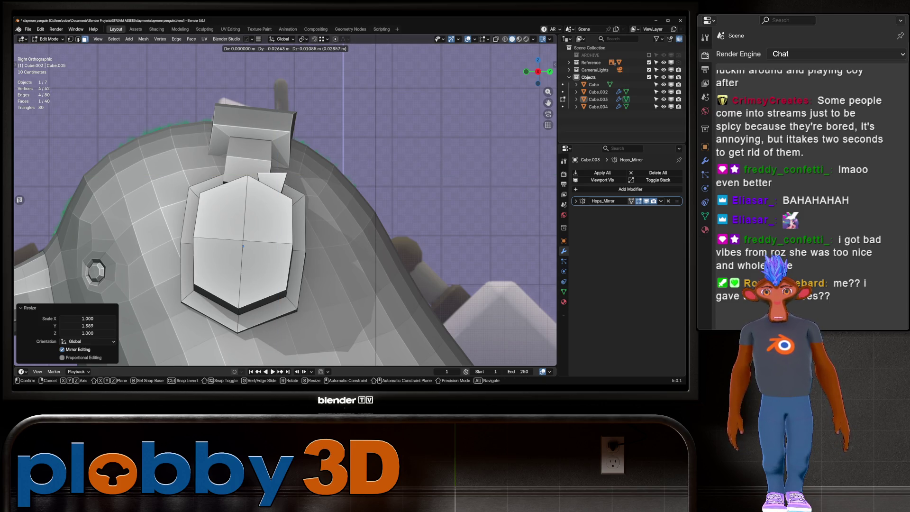
{"action": "key", "text": "s"}
{"action": "key", "text": "y"}
{"action": "key", "text": "Return"}
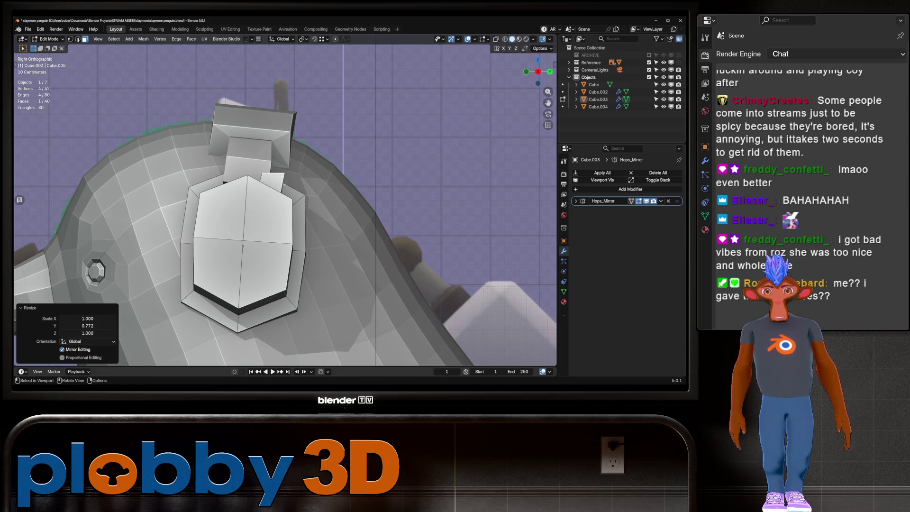
{"action": "key", "text": "KP_1"}
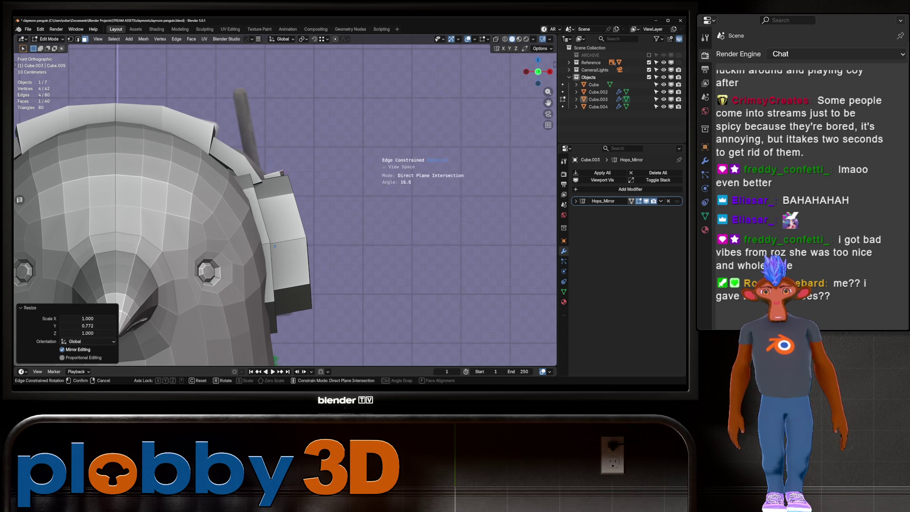
{"action": "key", "text": "ctrl+z"}
{"action": "middle_click_drag", "start_coordinate": [274, 246], "coordinate": [261, 206]}
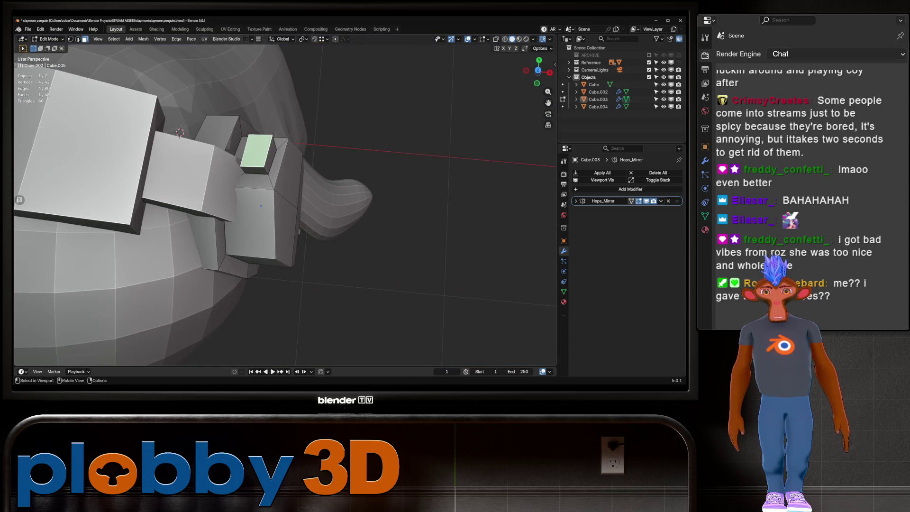
Grow the selection around the block and shift it -0.029472 m along X.
{"action": "key", "text": "ctrl+KP_Add"}
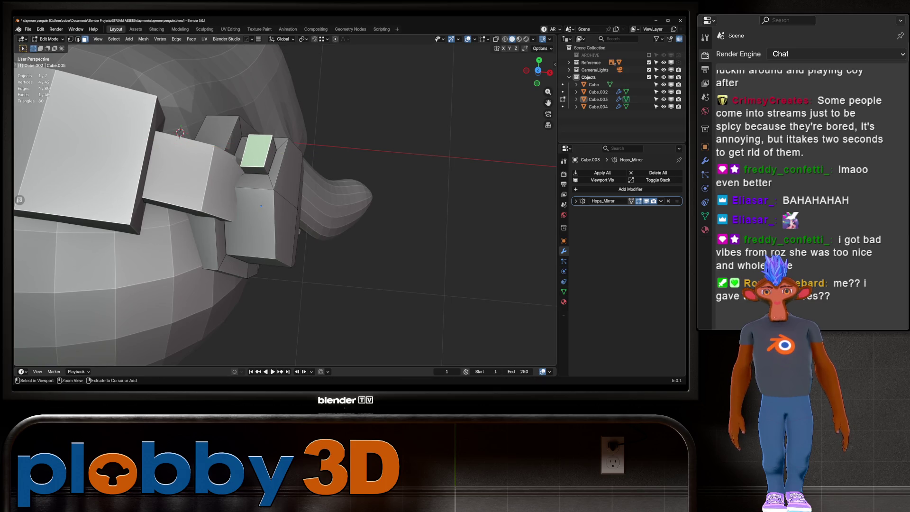
{"action": "key", "text": "g"}
{"action": "key", "text": "x"}
{"action": "left_click", "coordinate": [341, 223]}
{"action": "mouse_move", "coordinate": [342, 222]}
{"action": "middle_mouse_down"}
{"action": "mouse_move", "coordinate": [361, 237]}
{"action": "mouse_move", "coordinate": [355, 246]}
{"action": "middle_mouse_up"}
Flatten the ring of four faces around the block using Flatten from Quick Favorites.
{"action": "left_click", "coordinate": [241, 189], "text": "alt"}
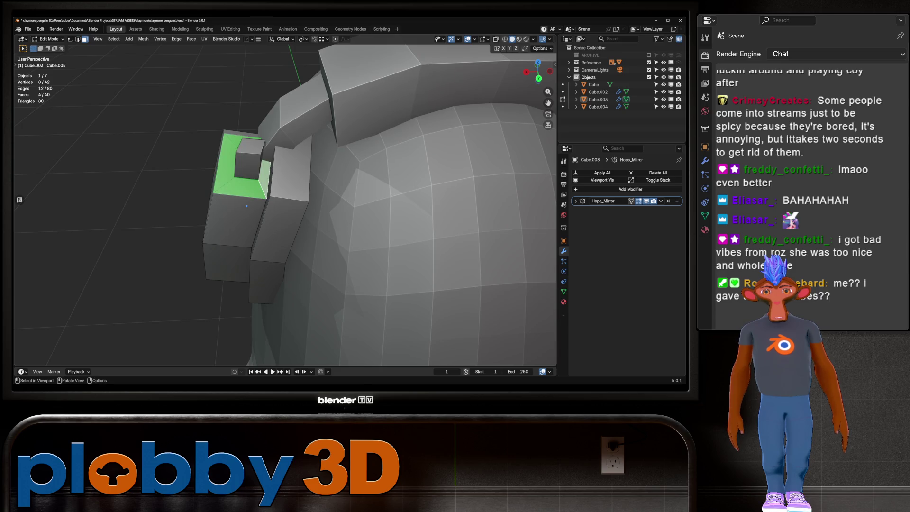
{"action": "key", "text": "q"}
{"action": "left_click", "coordinate": [355, 271]}
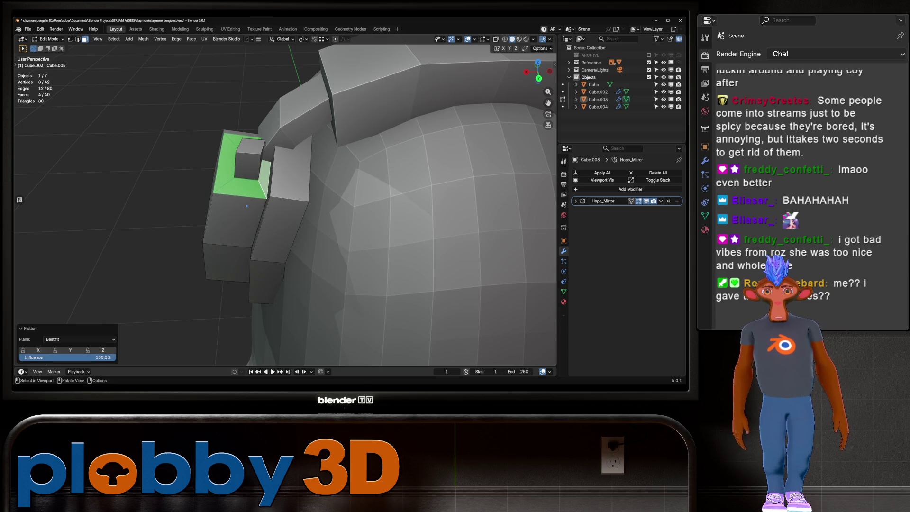
{"action": "middle_click_drag", "start_coordinate": [355, 271], "coordinate": [365, 255]}
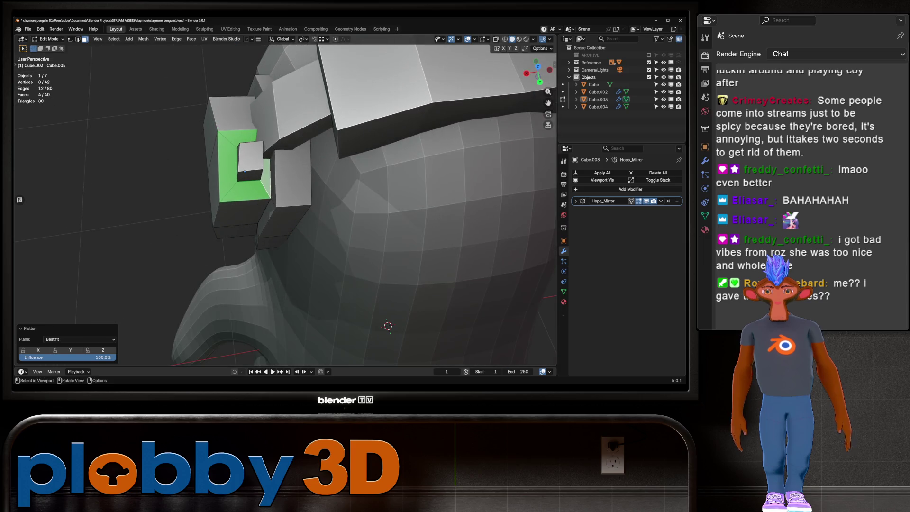
Check an edge of the block, then select the small block's top face.
{"action": "key", "text": "2"}
{"action": "left_click", "coordinate": [244, 171]}
{"action": "middle_click_drag", "start_coordinate": [245, 171], "coordinate": [225, 213]}
{"action": "key", "text": "3"}
{"action": "left_click", "coordinate": [217, 142]}
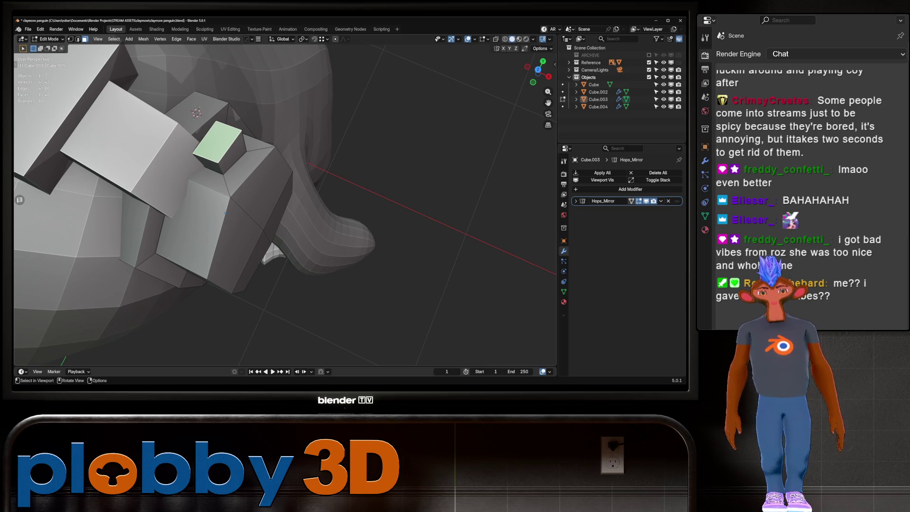
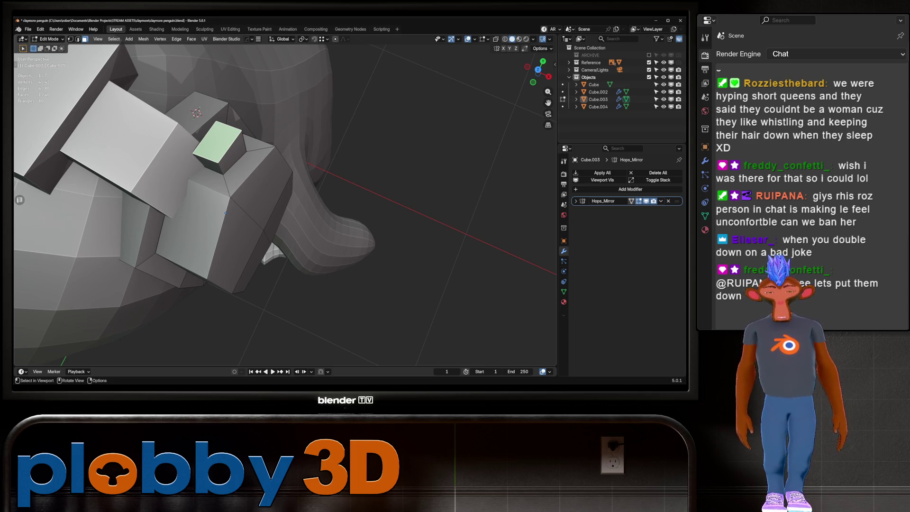
Narrow the earpiece's top face along Y and inset it.
{"action": "middle_click_drag", "start_coordinate": [285, 213], "coordinate": [322, 199]}
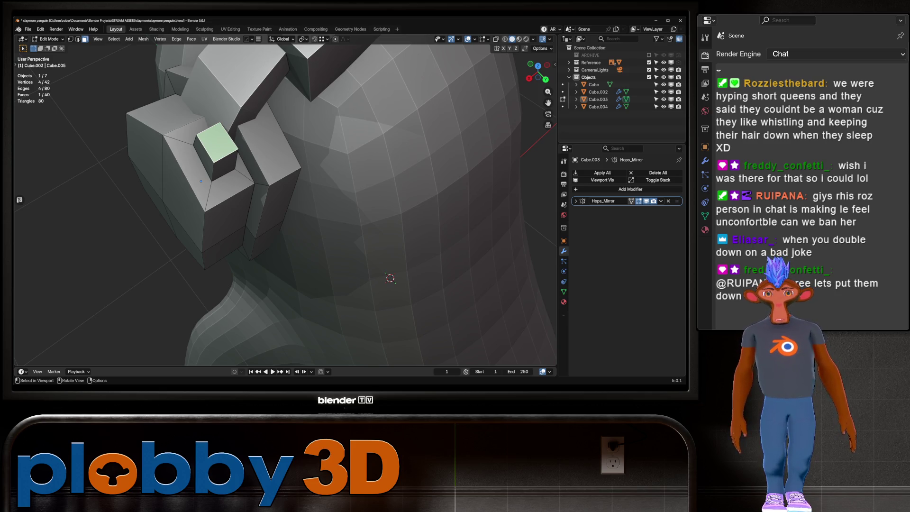
{"action": "key", "text": "KP_3"}
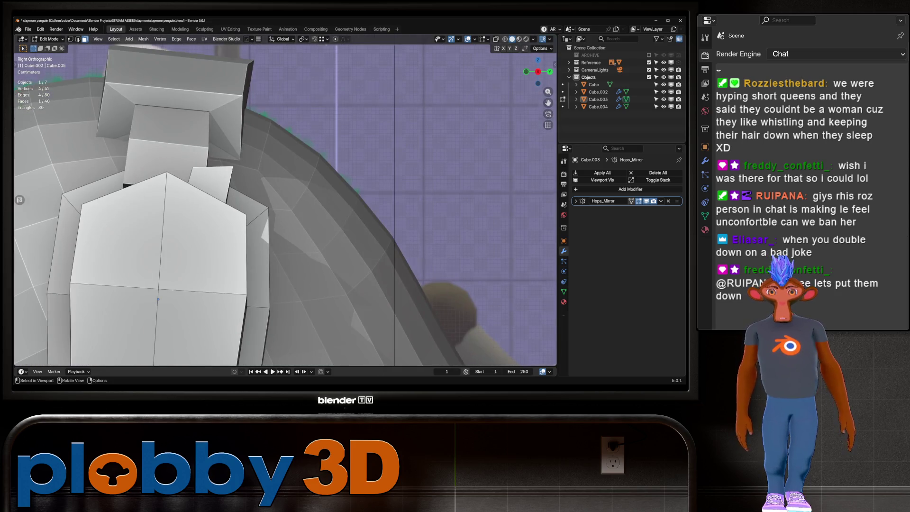
{"action": "scroll", "coordinate": [285, 204], "scroll_direction": "down", "scroll_amount": 2}
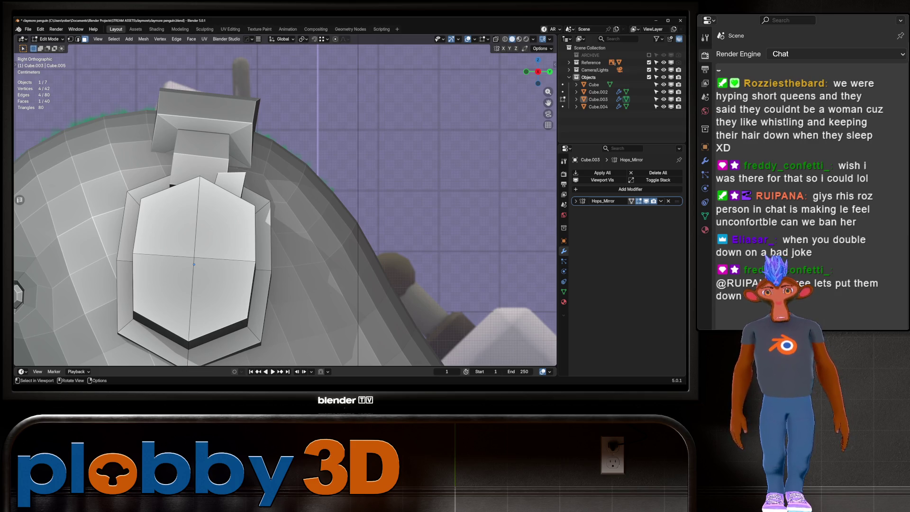
{"action": "scroll", "coordinate": [178, 94], "scroll_direction": "up", "scroll_amount": 2}
{"action": "key", "text": "s"}
{"action": "key", "text": "y"}
{"action": "left_click", "coordinate": [319, 232]}
{"action": "mouse_move", "coordinate": [318, 232]}
{"action": "middle_mouse_down"}
{"action": "mouse_move", "coordinate": [299, 225]}
{"action": "mouse_move", "coordinate": [306, 233]}
{"action": "middle_mouse_up"}
{"action": "key", "text": "i"}
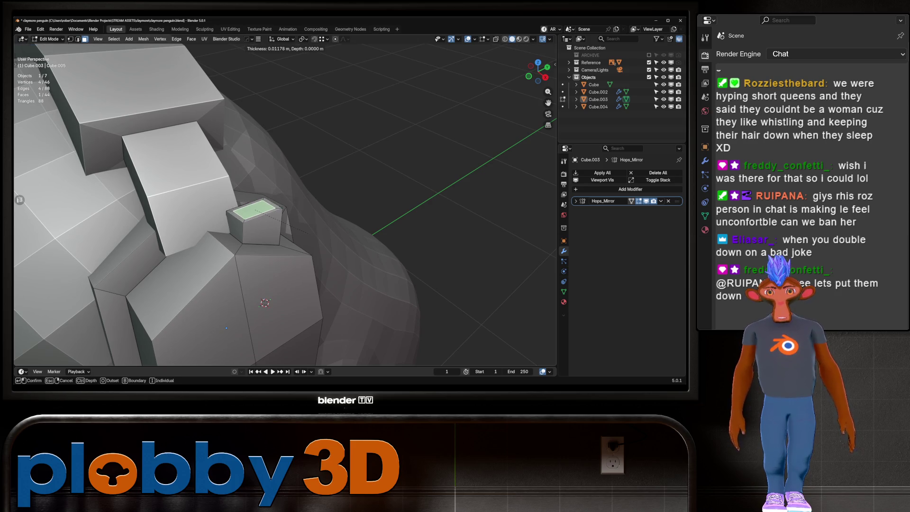
{"action": "left_click", "coordinate": [225, 327]}
Extrude the inset face upward into a thin antenna and reposition its tip.
{"action": "key", "text": "KP_1"}
{"action": "key", "text": "e"}
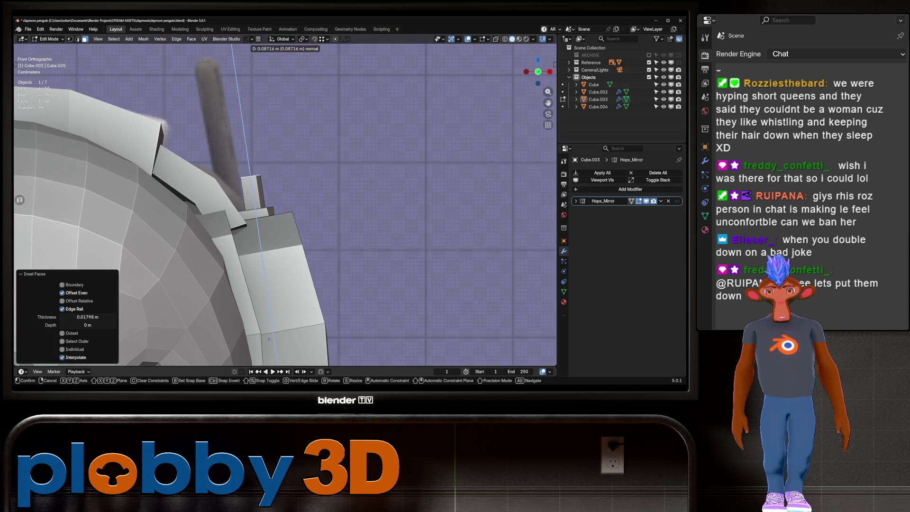
{"action": "left_click", "coordinate": [256, 180]}
{"action": "key", "text": "g"}
{"action": "left_click", "coordinate": [247, 142]}
{"action": "scroll", "coordinate": [284, 204], "scroll_direction": "up", "scroll_amount": 1}
{"action": "middle_click_drag", "start_coordinate": [284, 204], "coordinate": [331, 175]}
Grow the selection to the antenna's base block, shift it along X, and return to Object Mode.
{"action": "key", "text": "ctrl+KP_Add"}
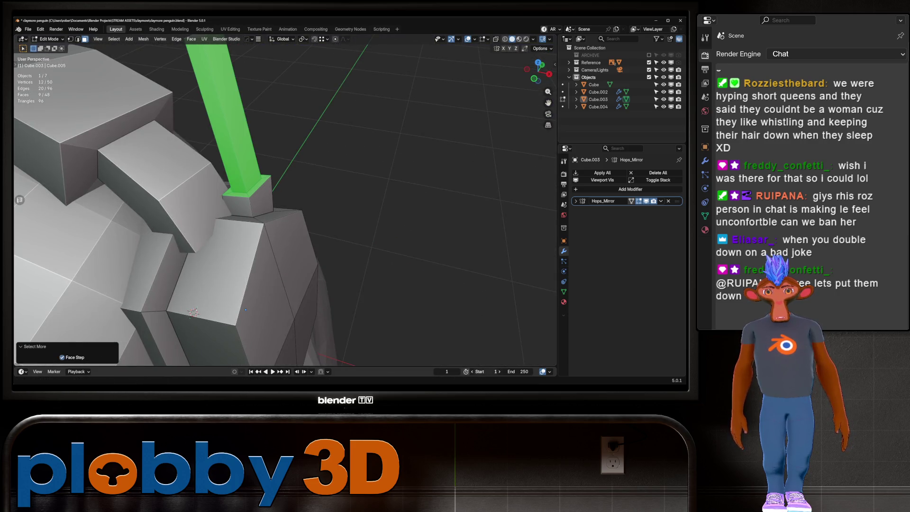
{"action": "key", "text": "ctrl+KP_Add"}
{"action": "middle_click_drag", "start_coordinate": [245, 309], "coordinate": [299, 265]}
{"action": "key", "text": "g"}
{"action": "key", "text": "x"}
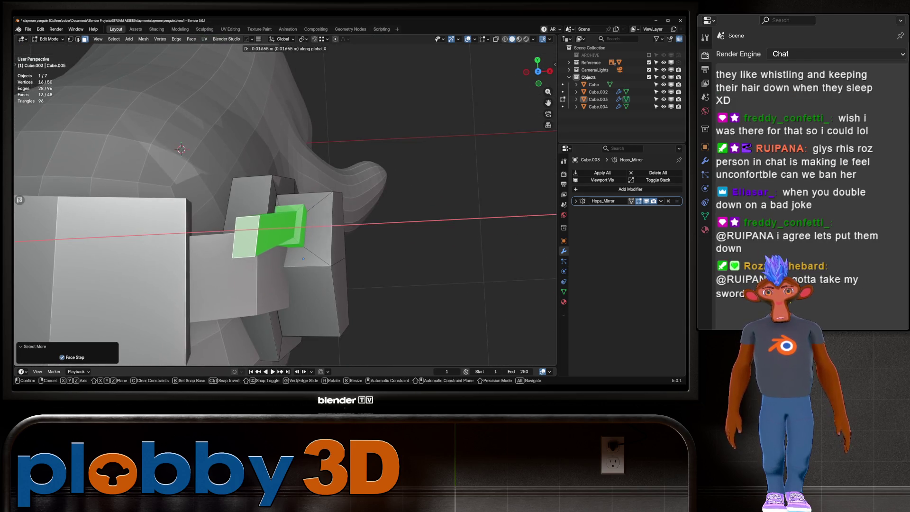
{"action": "key", "text": "Return"}
{"action": "middle_click_drag", "start_coordinate": [284, 214], "coordinate": [313, 190]}
{"action": "key", "text": "Tab"}
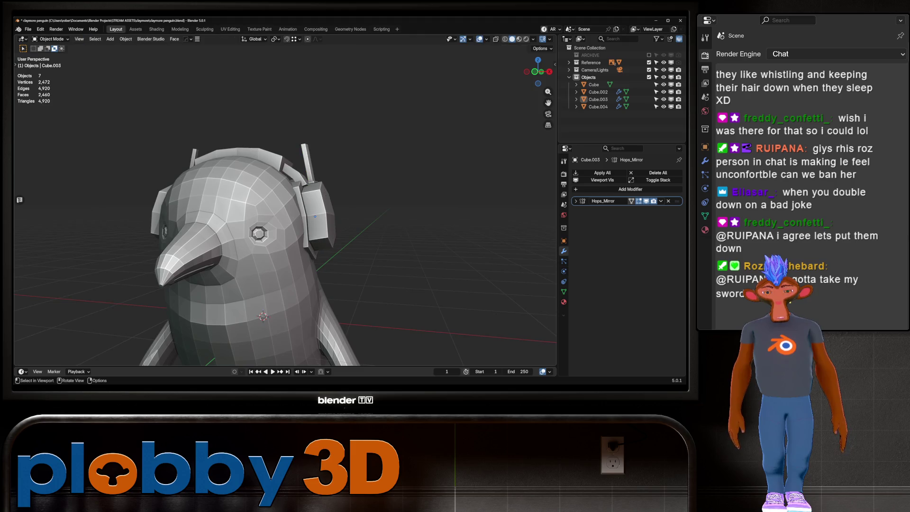
Select the headphones (Cube.003) in X-ray front view and apply their Hops_Mirror modifier.
{"action": "key", "text": "KP_1"}
{"action": "key", "text": "alt+z"}
{"action": "key", "text": "alt+z"}
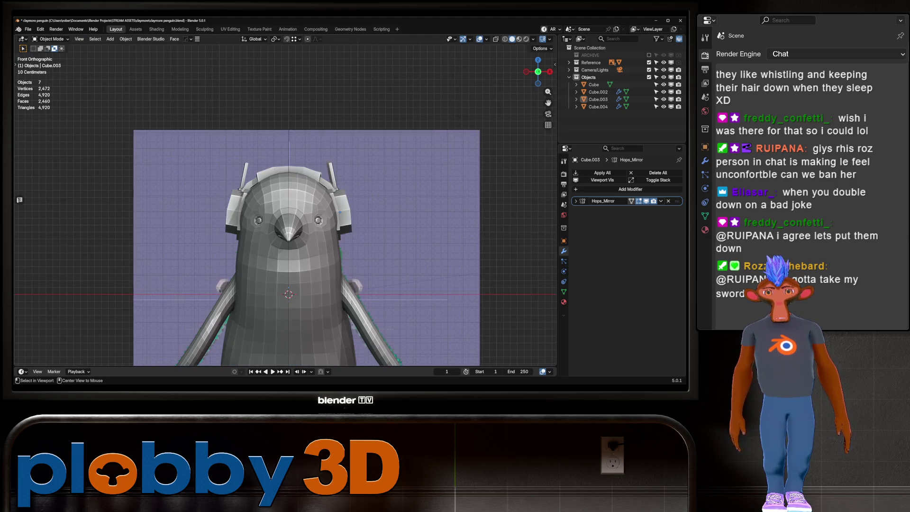
{"action": "middle_click_drag", "start_coordinate": [284, 213], "coordinate": [308, 201]}
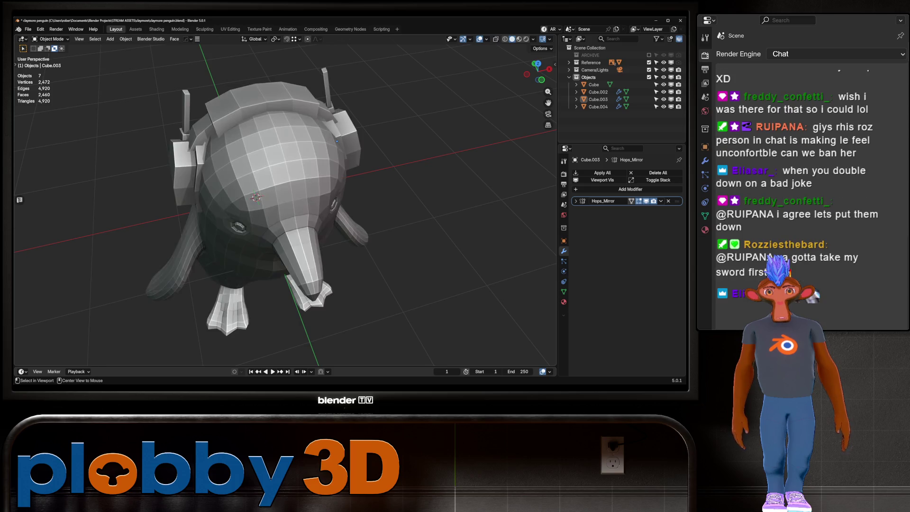
{"action": "key", "text": "KP_1"}
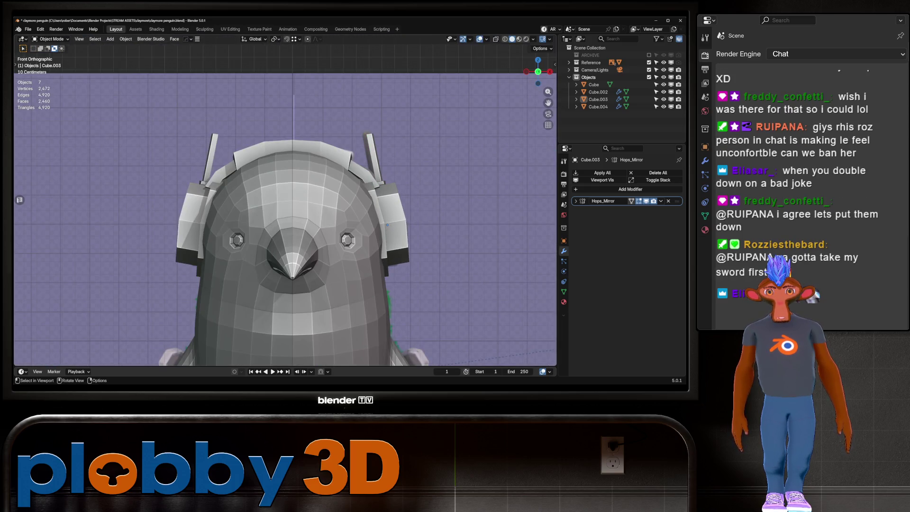
{"action": "left_click", "coordinate": [598, 99]}
{"action": "key", "text": "g"}
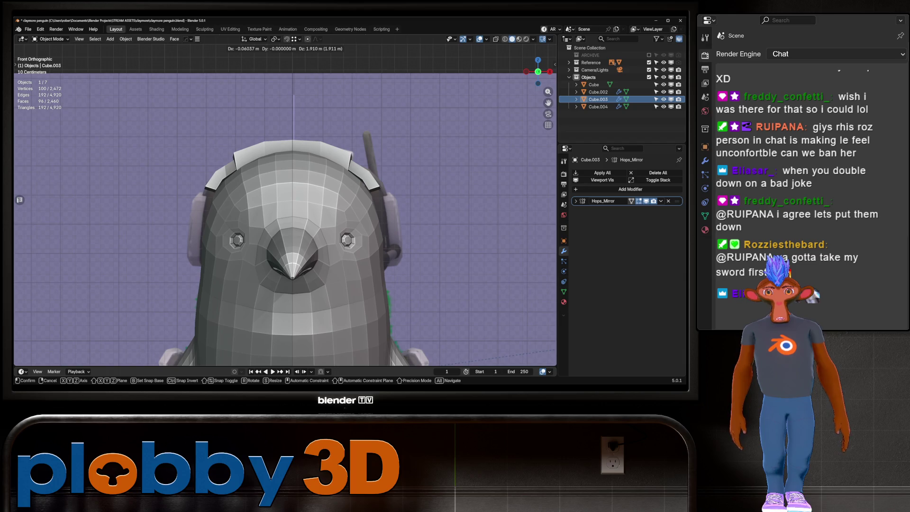
{"action": "key", "text": "Escape"}
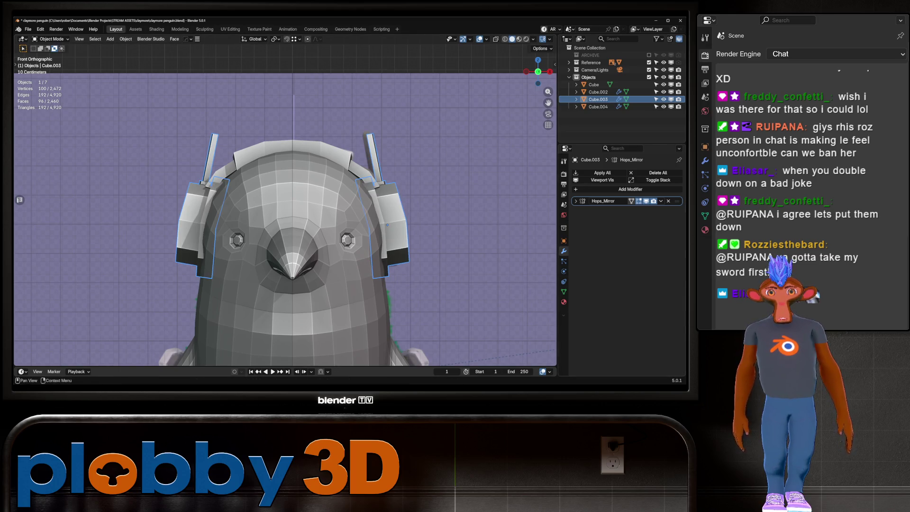
{"action": "key", "text": "ctrl+a"}
Delete one of the two antennas from the headphone mesh, leaving a single antenna.
{"action": "middle_click_drag", "start_coordinate": [284, 204], "coordinate": [308, 180]}
{"action": "key", "text": "Tab"}
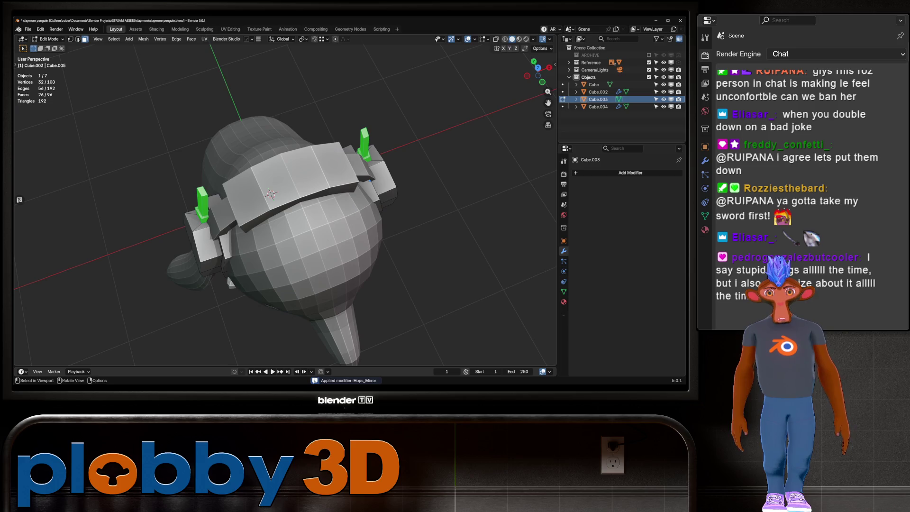
{"action": "key", "text": "ctrl+KP_Add"}
{"action": "key", "text": "ctrl+KP_Add"}
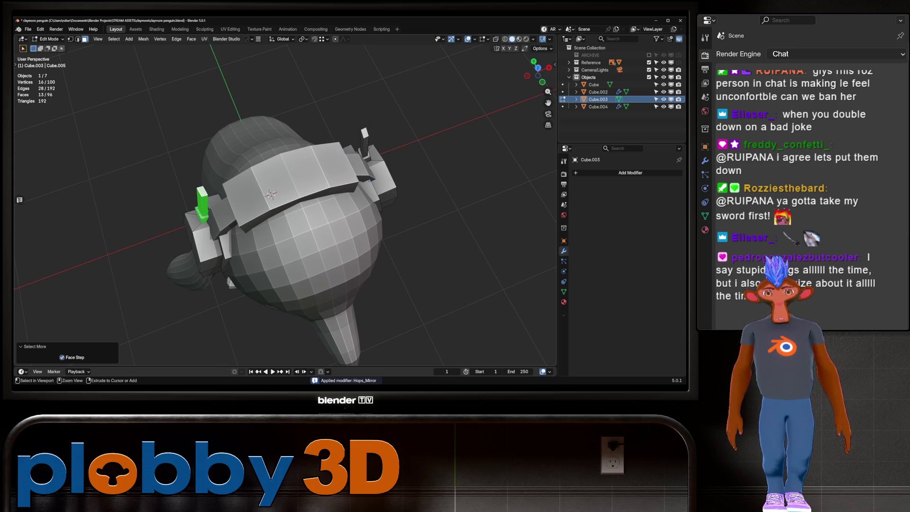
{"action": "key", "text": "Tab"}
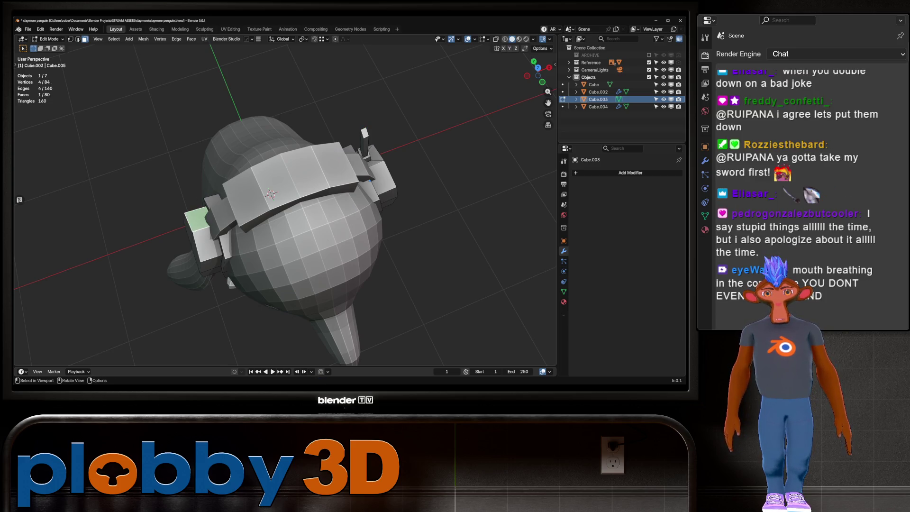
{"action": "key", "text": "KP_1"}
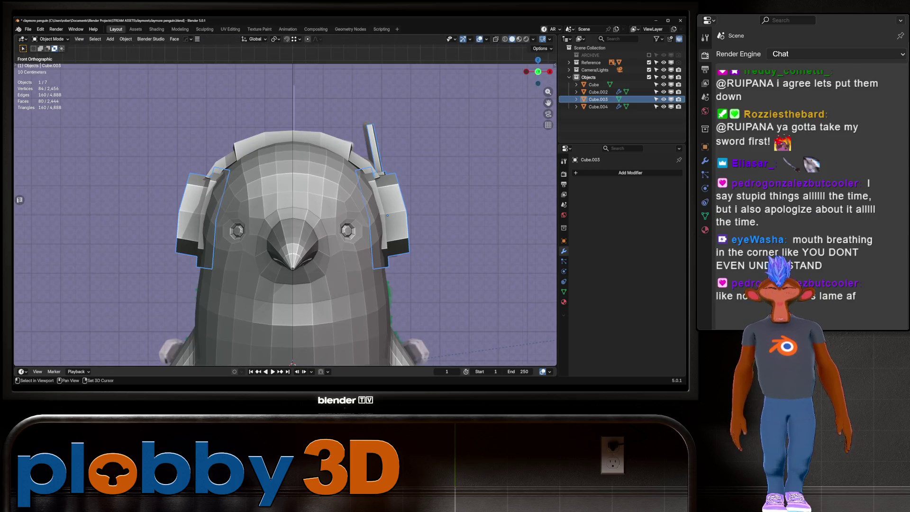
{"action": "middle_click_drag", "start_coordinate": [292, 214], "coordinate": [255, 232], "text": "shift"}
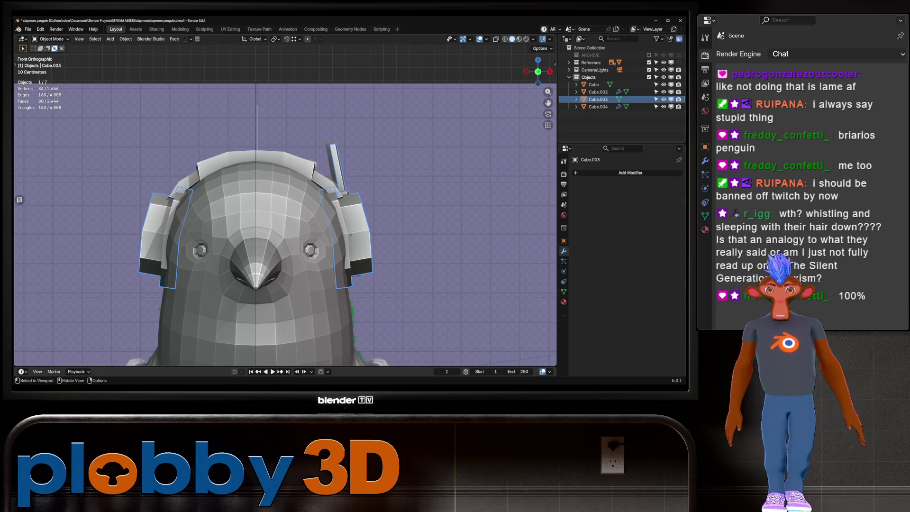
Enter Edit Mode on the penguin body and select face loops around the flipper's base.
{"action": "key", "text": "Home"}
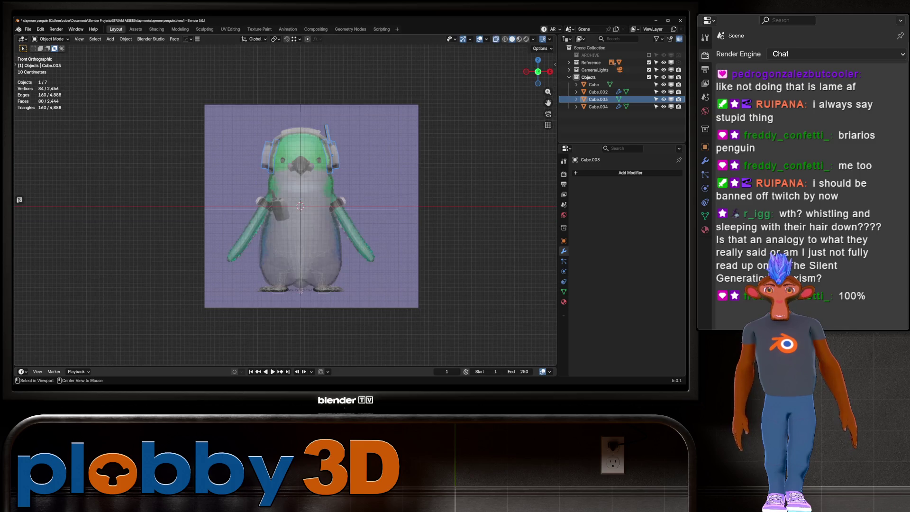
{"action": "key", "text": "KP_3"}
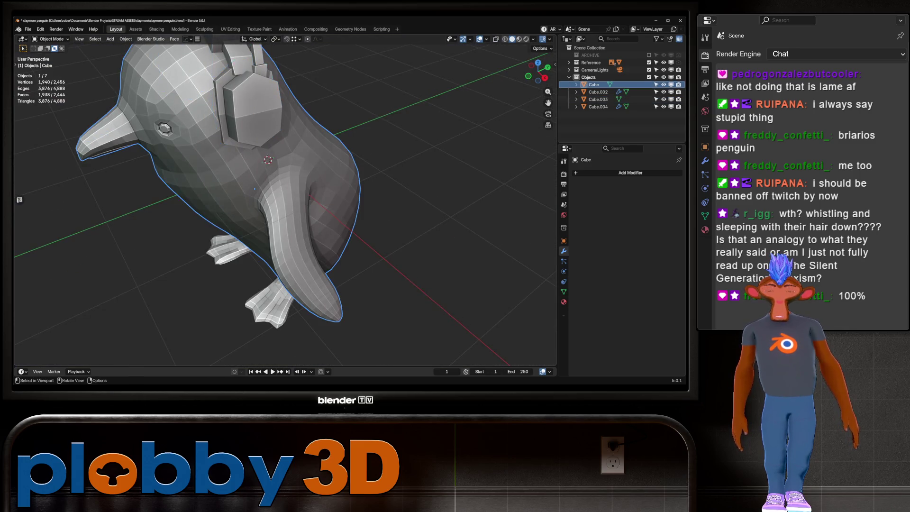
{"action": "key", "text": "KP_Decimal"}
{"action": "key", "text": "Tab"}
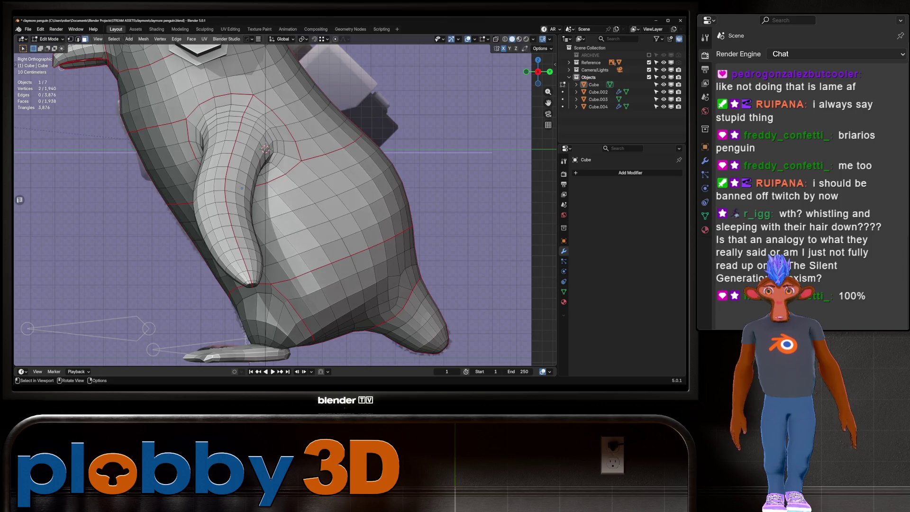
{"action": "key", "text": "alt+a"}
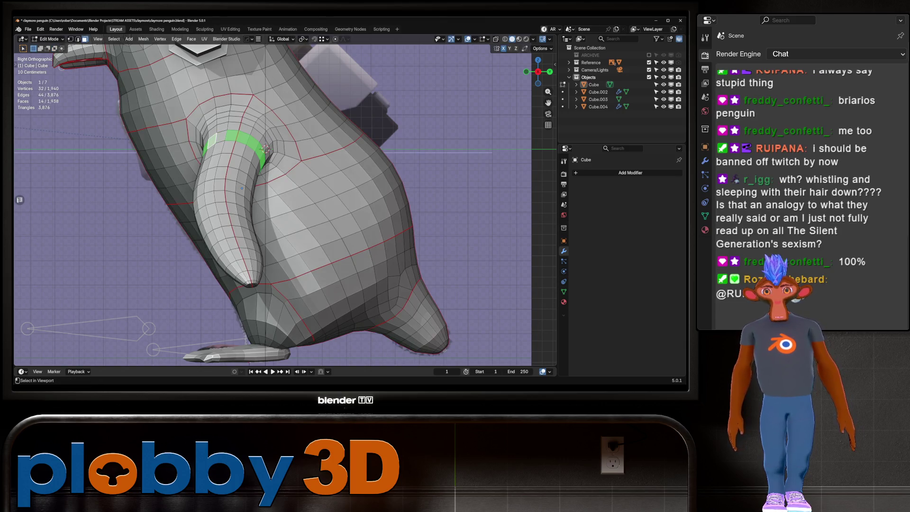
{"action": "left_click", "coordinate": [266, 151], "text": "alt"}
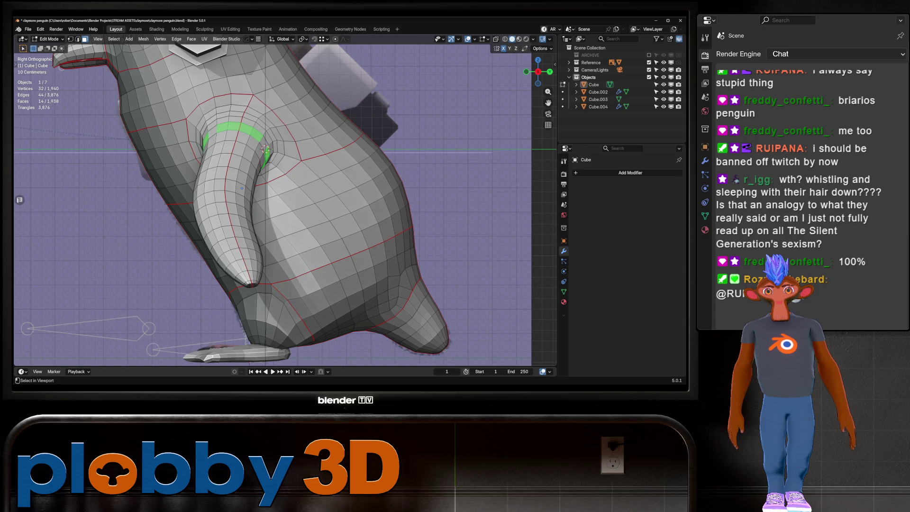
{"action": "left_click", "coordinate": [211, 129], "text": "shift"}
{"action": "left_click", "coordinate": [228, 142], "text": "alt+shift"}
{"action": "mouse_move", "coordinate": [266, 189]}
{"action": "middle_mouse_down"}
{"action": "mouse_move", "coordinate": [293, 180]}
{"action": "mouse_move", "coordinate": [289, 187]}
{"action": "middle_mouse_up"}
{"action": "middle_click_drag", "start_coordinate": [310, 130], "coordinate": [367, 161]}
{"action": "scroll", "coordinate": [327, 142], "scroll_direction": "up", "scroll_amount": 3}
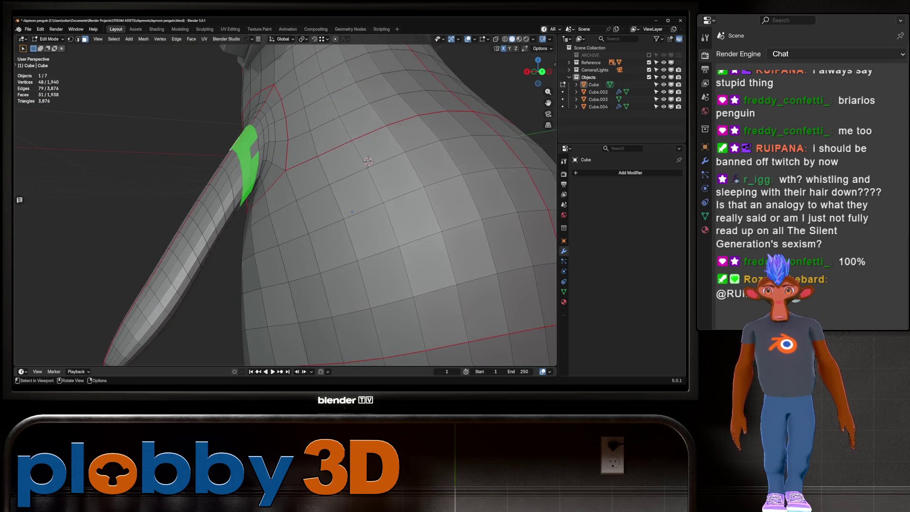
{"action": "left_click", "coordinate": [254, 149], "text": "shift"}
{"action": "scroll", "coordinate": [284, 161], "scroll_direction": "down", "scroll_amount": 4}
{"action": "middle_click_drag", "start_coordinate": [254, 149], "coordinate": [322, 166]}
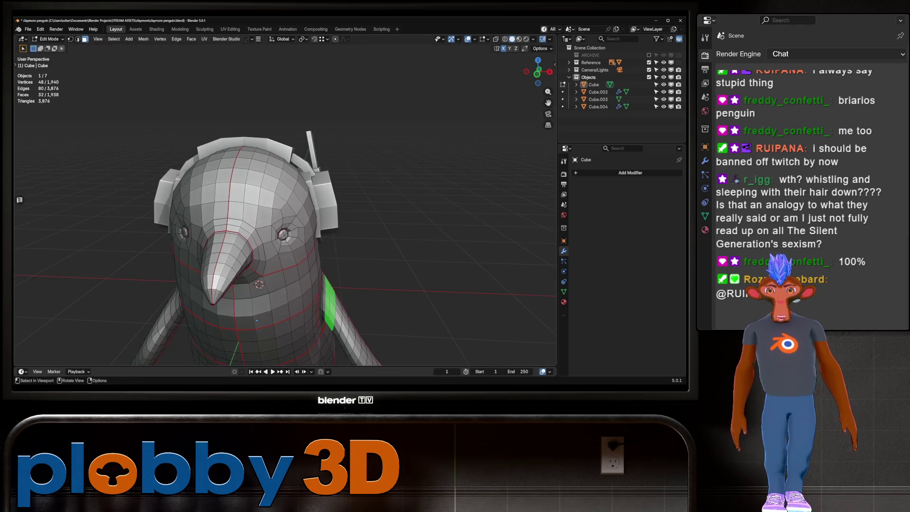
Add face loops around the lower body and along the flipper, then return to Object Mode.
{"action": "key", "text": "KP_1"}
{"action": "key", "text": "alt+z"}
{"action": "key", "text": "alt+z"}
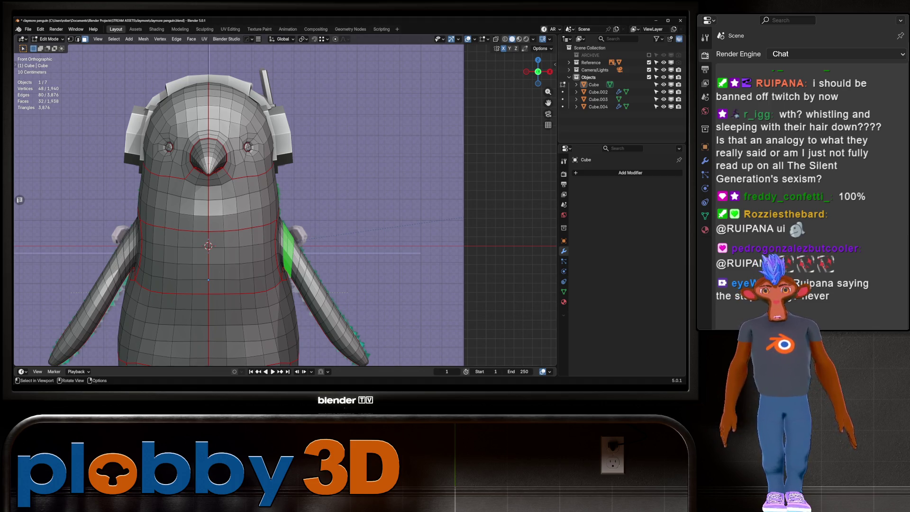
{"action": "key", "text": "alt+z"}
{"action": "key", "text": "alt+z"}
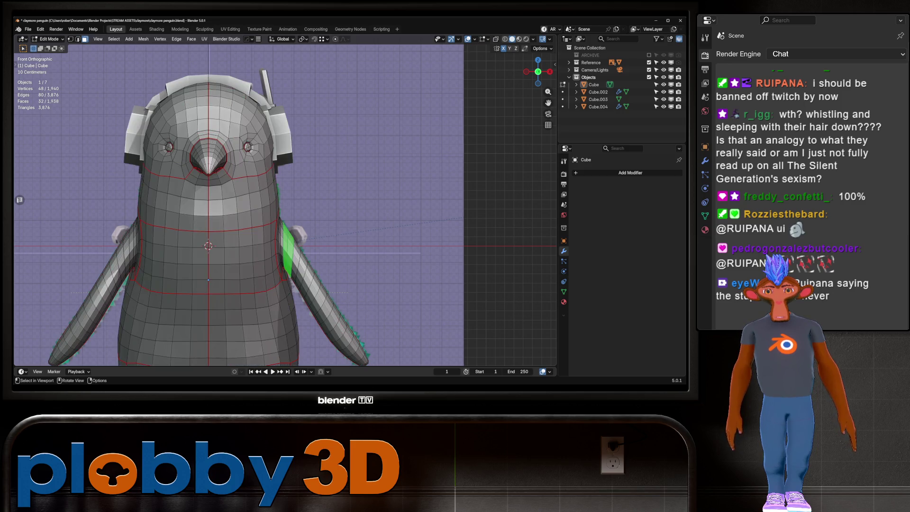
{"action": "key", "text": "alt+z"}
{"action": "key", "text": "alt+z"}
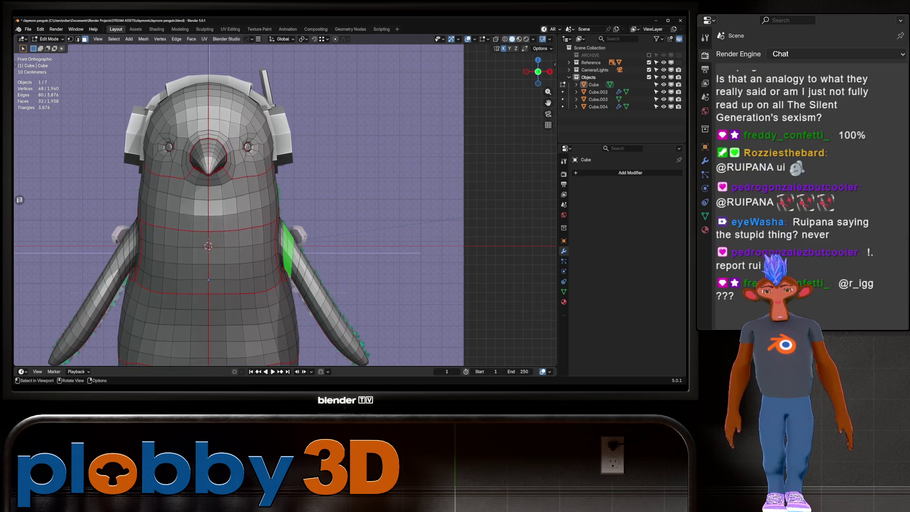
{"action": "scroll", "coordinate": [287, 245], "scroll_direction": "up", "scroll_amount": 3}
{"action": "left_click", "coordinate": [151, 313], "text": "alt"}
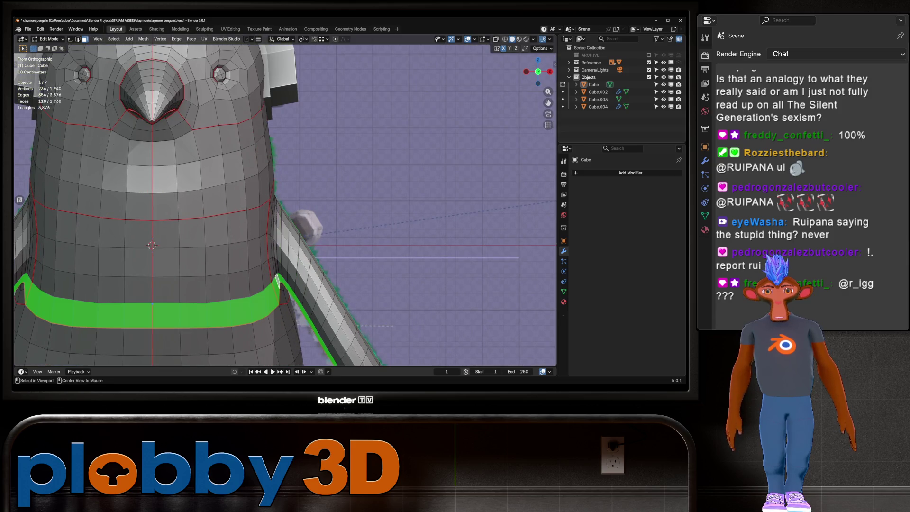
{"action": "left_click", "coordinate": [285, 284], "text": "alt+shift"}
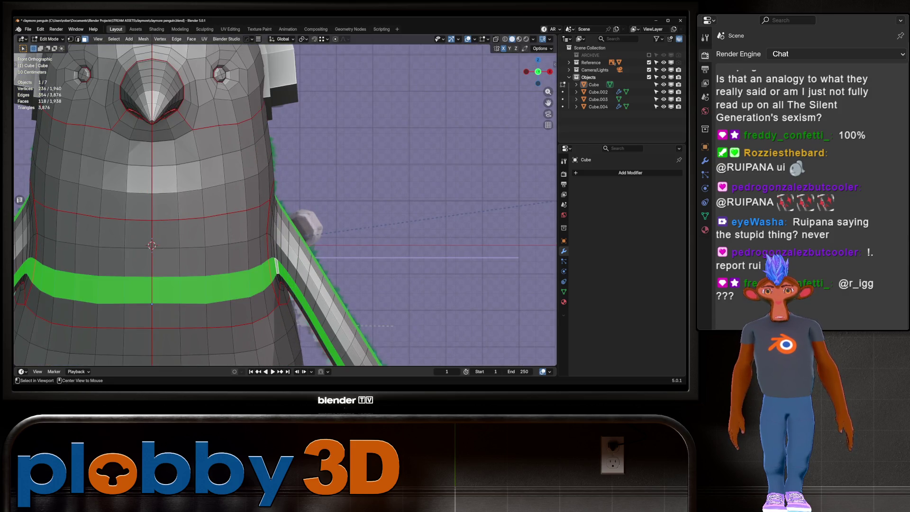
{"action": "middle_click_drag", "start_coordinate": [275, 270], "coordinate": [341, 253]}
{"action": "mouse_move", "coordinate": [284, 237]}
{"action": "middle_mouse_down"}
{"action": "mouse_move", "coordinate": [331, 237]}
{"action": "mouse_move", "coordinate": [303, 237]}
{"action": "mouse_move", "coordinate": [312, 236]}
{"action": "middle_mouse_up"}
{"action": "scroll", "coordinate": [284, 237], "scroll_direction": "down", "scroll_amount": 4}
{"action": "key", "text": "Tab"}
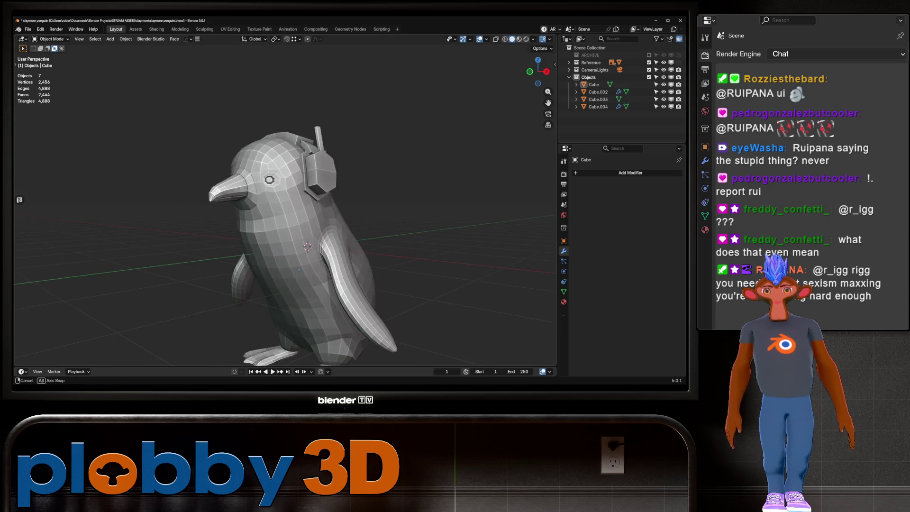
{"action": "scroll", "coordinate": [284, 237], "scroll_direction": "down", "scroll_amount": 3}
{"action": "scroll", "coordinate": [284, 237], "scroll_direction": "up", "scroll_amount": 2}
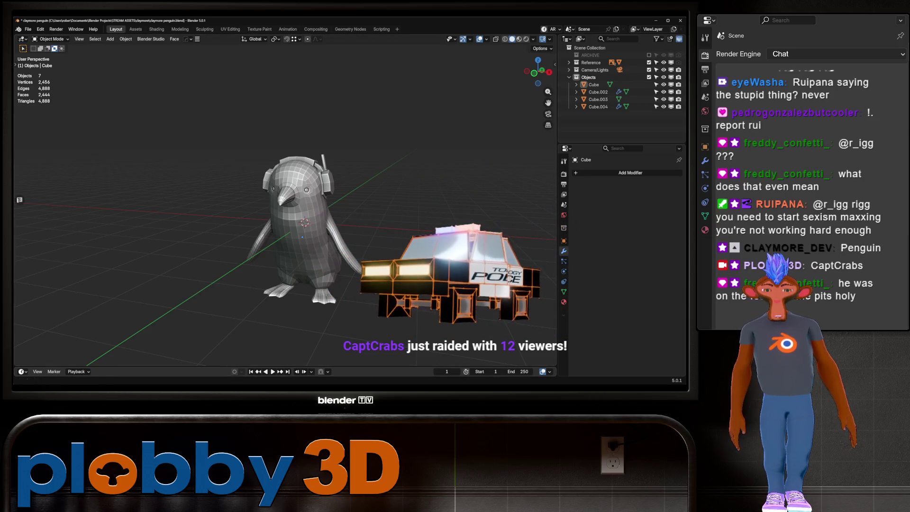
{"action": "scroll", "coordinate": [332, 237], "scroll_direction": "up", "scroll_amount": 3}
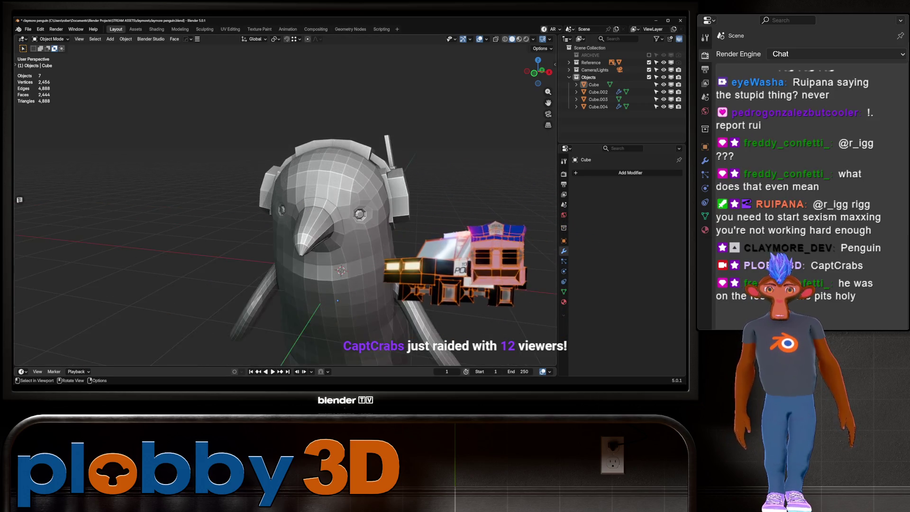
{"action": "key", "text": "KP_6"}
{"action": "key", "text": "KP_6"}
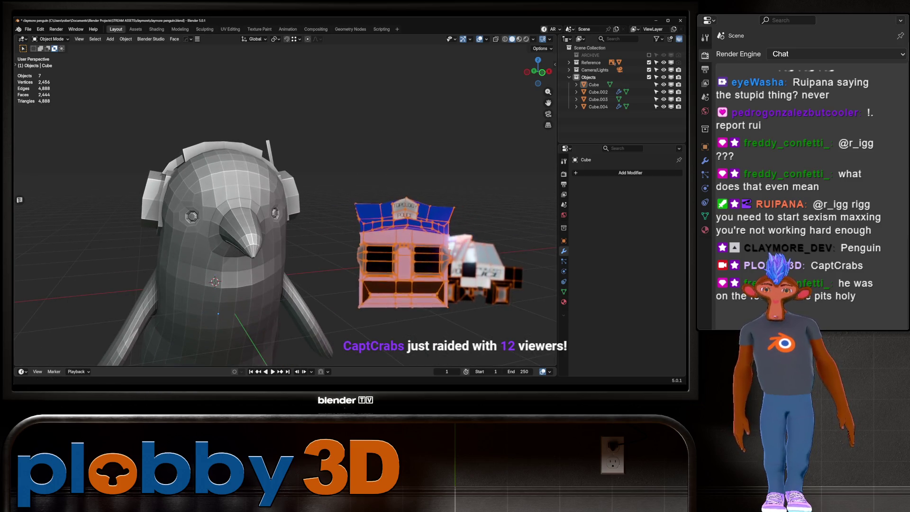
{"action": "scroll", "coordinate": [284, 213], "scroll_direction": "down", "scroll_amount": 4}
{"action": "scroll", "coordinate": [285, 213], "scroll_direction": "up", "scroll_amount": 3}
{"action": "key", "text": "KP_4"}
{"action": "key", "text": "KP_4"}
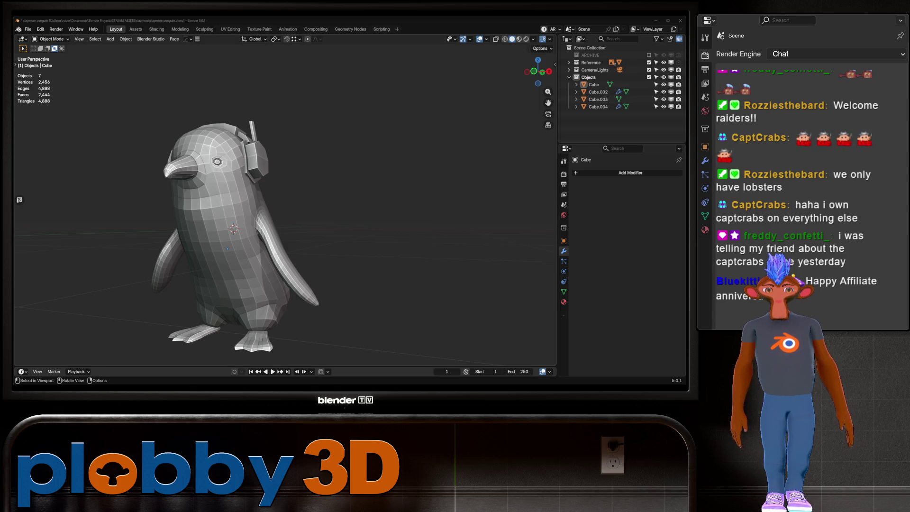
Orbit around the penguin from front, right side and behind, then enter Edit Mode on its body.
{"action": "middle_click_drag", "start_coordinate": [285, 213], "coordinate": [341, 203]}
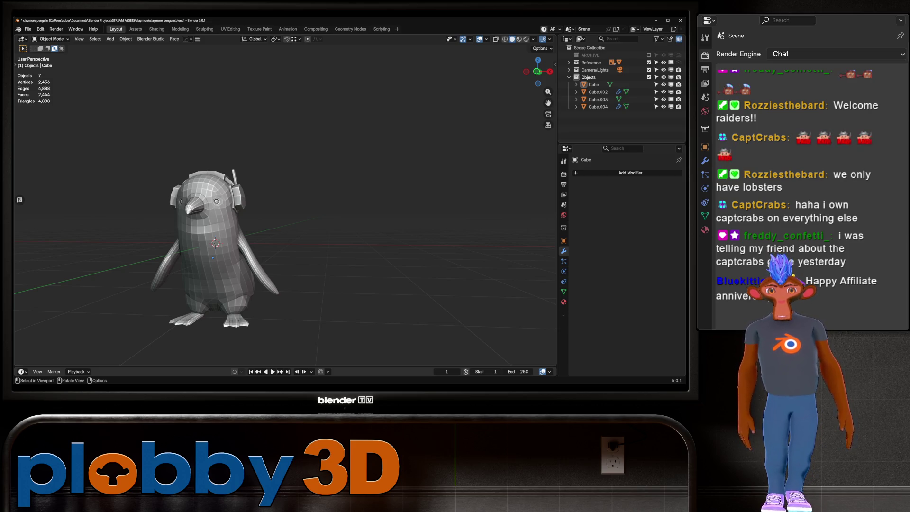
{"action": "middle_click_drag", "start_coordinate": [284, 213], "coordinate": [322, 209]}
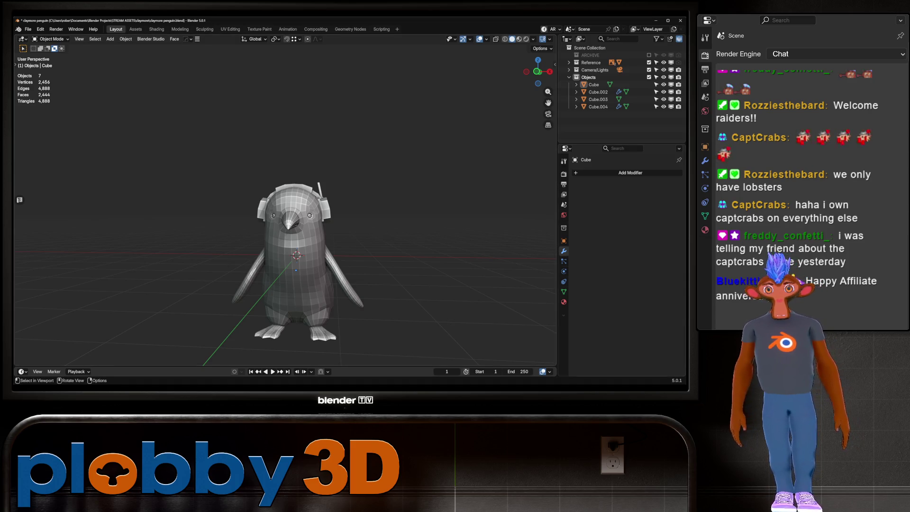
{"action": "mouse_move", "coordinate": [332, 213]}
{"action": "middle_mouse_down"}
{"action": "mouse_move", "coordinate": [284, 215]}
{"action": "mouse_move", "coordinate": [327, 213]}
{"action": "middle_mouse_up"}
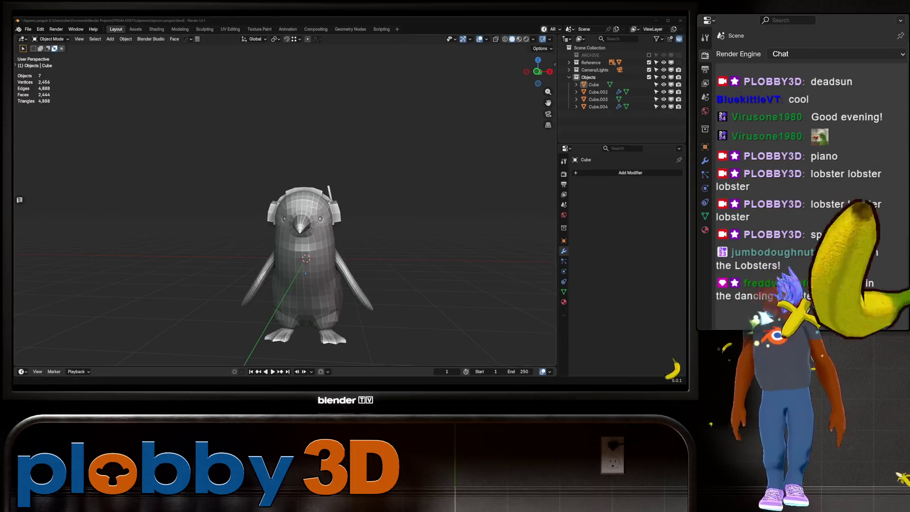
{"action": "scroll", "coordinate": [304, 255], "scroll_direction": "down", "scroll_amount": 1}
{"action": "mouse_move", "coordinate": [303, 255]}
{"action": "middle_mouse_down"}
{"action": "mouse_move", "coordinate": [407, 241]}
{"action": "mouse_move", "coordinate": [370, 278]}
{"action": "mouse_move", "coordinate": [285, 258]}
{"action": "middle_mouse_up"}
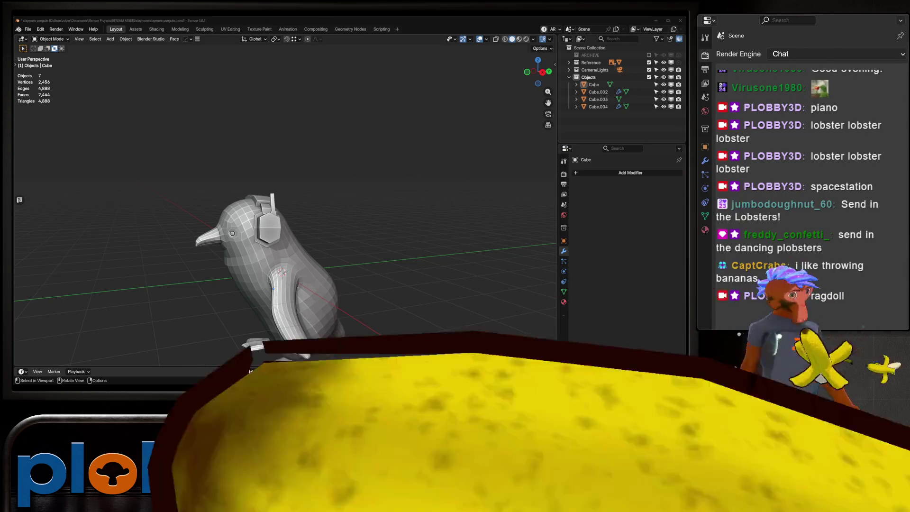
{"action": "key", "text": "KP_3"}
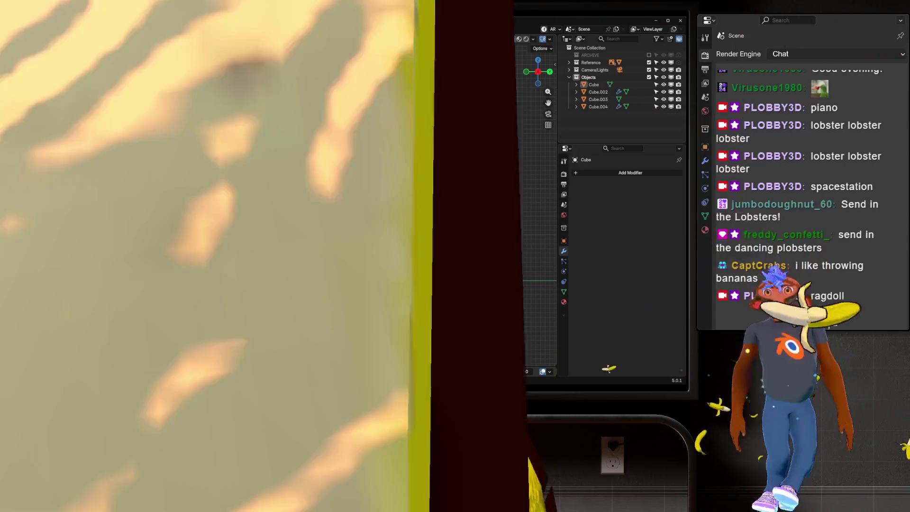
{"action": "middle_click_drag", "start_coordinate": [284, 213], "coordinate": [332, 203]}
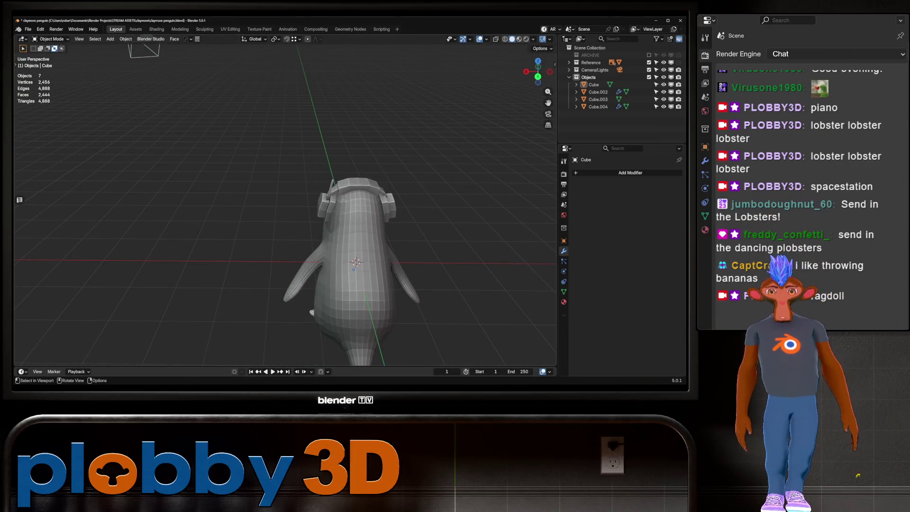
{"action": "key", "text": "Tab"}
Select a block of faces on the penguin's back and separate a duplicate into new object Cube.005.
{"action": "left_click", "coordinate": [352, 256]}
{"action": "left_click", "coordinate": [373, 276], "text": "ctrl+shift"}
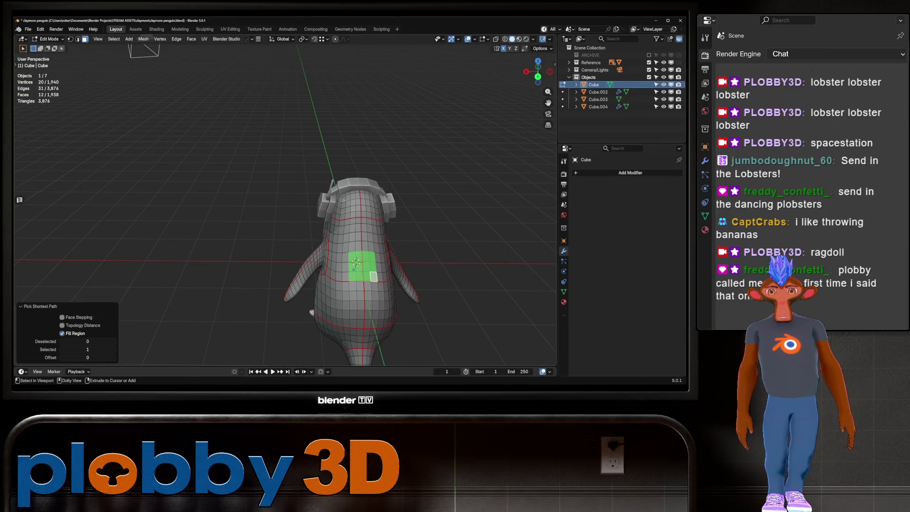
{"action": "key", "text": "KP_1"}
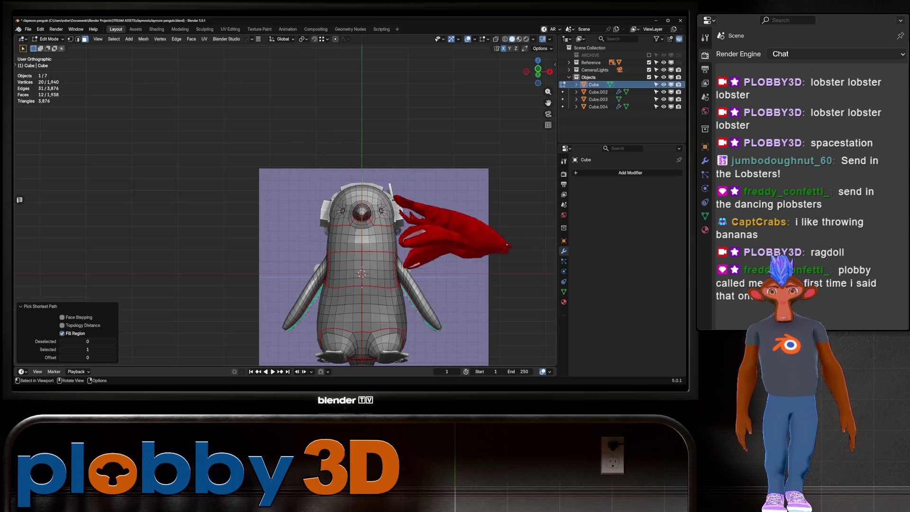
{"action": "key", "text": "KP_3"}
{"action": "middle_click_drag", "start_coordinate": [332, 237], "coordinate": [426, 227]}
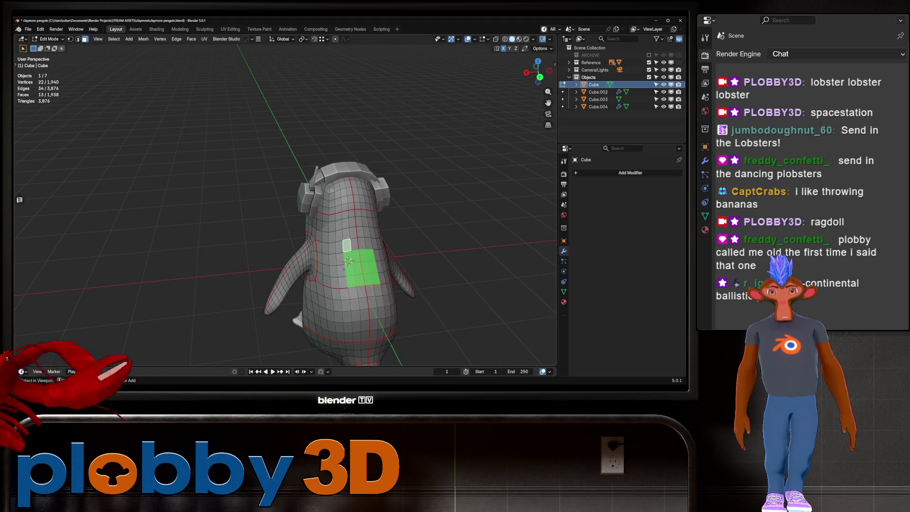
{"action": "left_click", "coordinate": [378, 290], "text": "ctrl+shift"}
{"action": "left_click", "coordinate": [340, 242], "text": "ctrl+shift"}
{"action": "key", "text": "shift+d"}
{"action": "key", "text": "Escape"}
{"action": "key", "text": "p"}
{"action": "key", "text": "Return"}
{"action": "key", "text": "Tab"}
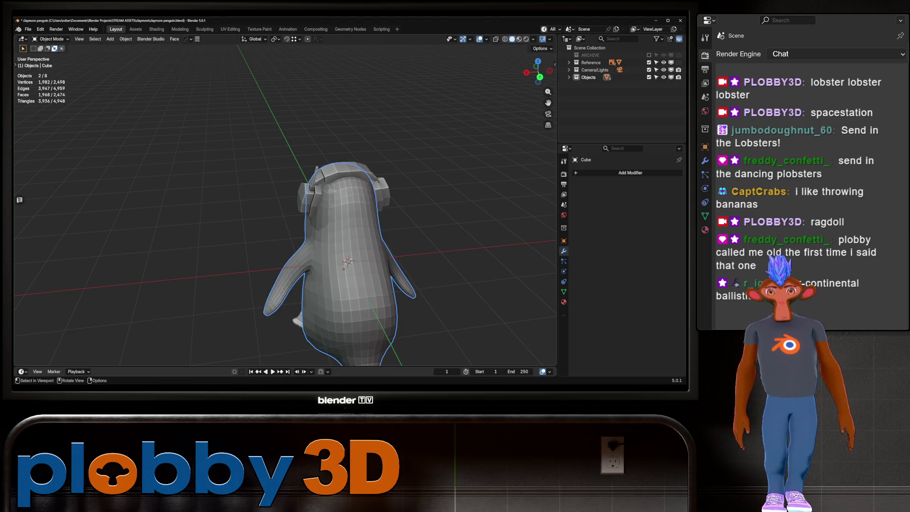
Push the backpack faces out 0.439 m along their normals and scale them to 0.558 on X.
{"action": "key", "text": "KP_3"}
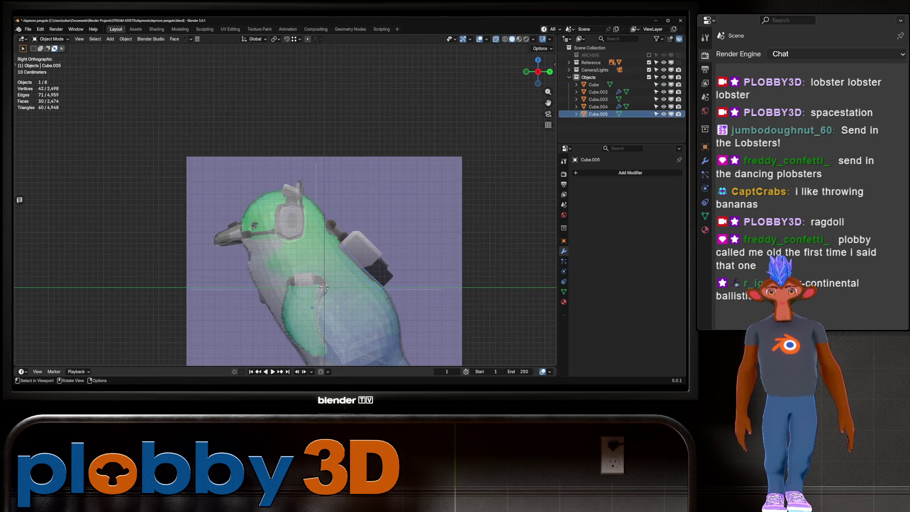
{"action": "key", "text": "Tab"}
{"action": "key", "text": "e"}
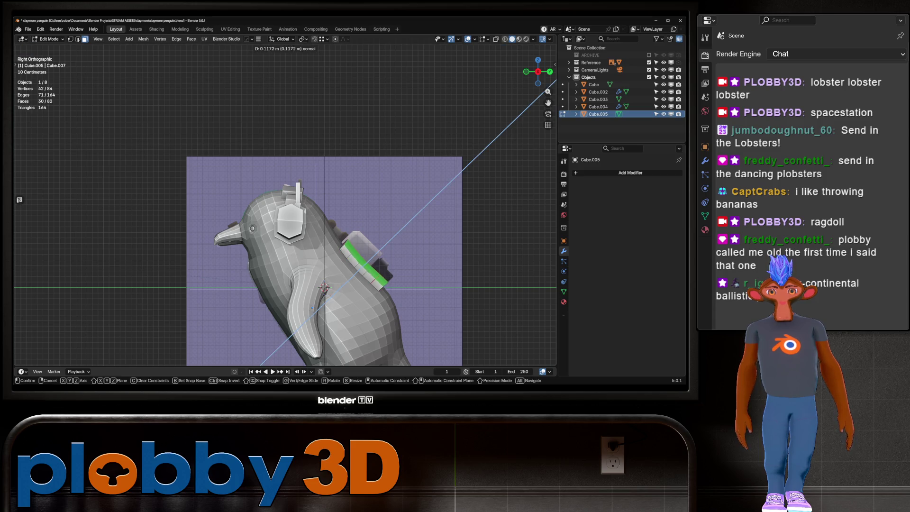
{"action": "key", "text": "Escape"}
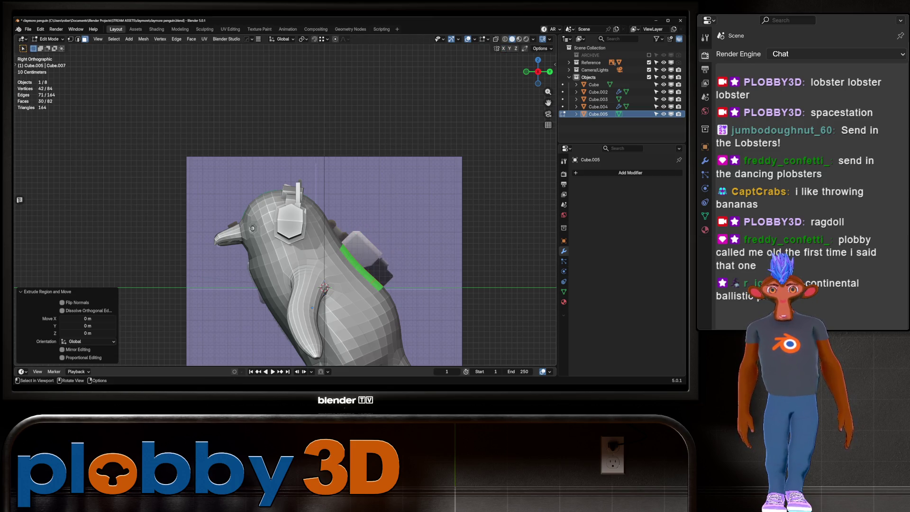
{"action": "key", "text": "alt+s"}
{"action": "key", "text": "Return"}
{"action": "middle_click_drag", "start_coordinate": [332, 236], "coordinate": [360, 218]}
{"action": "middle_click_drag", "start_coordinate": [331, 265], "coordinate": [364, 237]}
{"action": "key", "text": "s"}
{"action": "key", "text": "x"}
{"action": "left_click", "coordinate": [365, 234]}
{"action": "mouse_move", "coordinate": [285, 237]}
{"action": "middle_mouse_down"}
{"action": "mouse_move", "coordinate": [303, 228]}
{"action": "mouse_move", "coordinate": [294, 237]}
{"action": "mouse_move", "coordinate": [308, 239]}
{"action": "mouse_move", "coordinate": [315, 225]}
{"action": "middle_mouse_up"}
{"action": "key", "text": "Tab"}
{"action": "scroll", "coordinate": [284, 237], "scroll_direction": "down", "scroll_amount": 5}
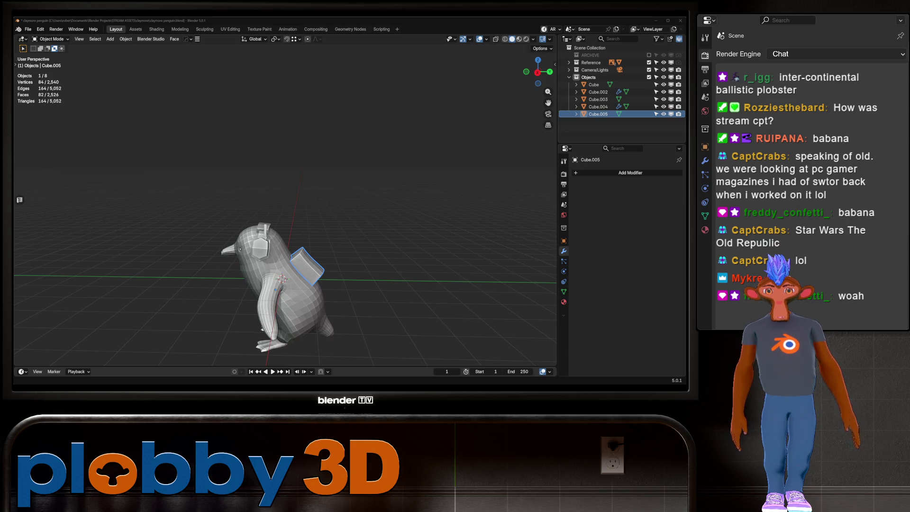
{"action": "scroll", "coordinate": [316, 284], "scroll_direction": "up", "scroll_amount": 3}
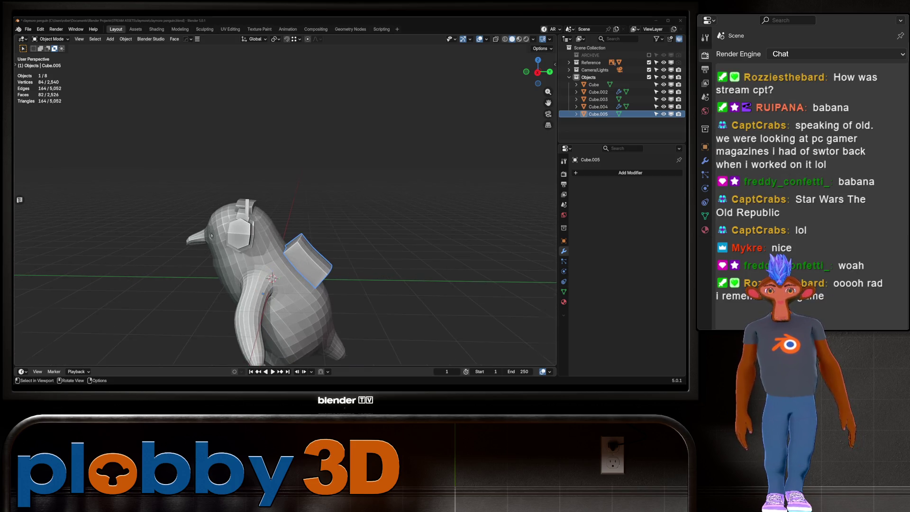
{"action": "middle_click_drag", "start_coordinate": [316, 284], "coordinate": [222, 279]}
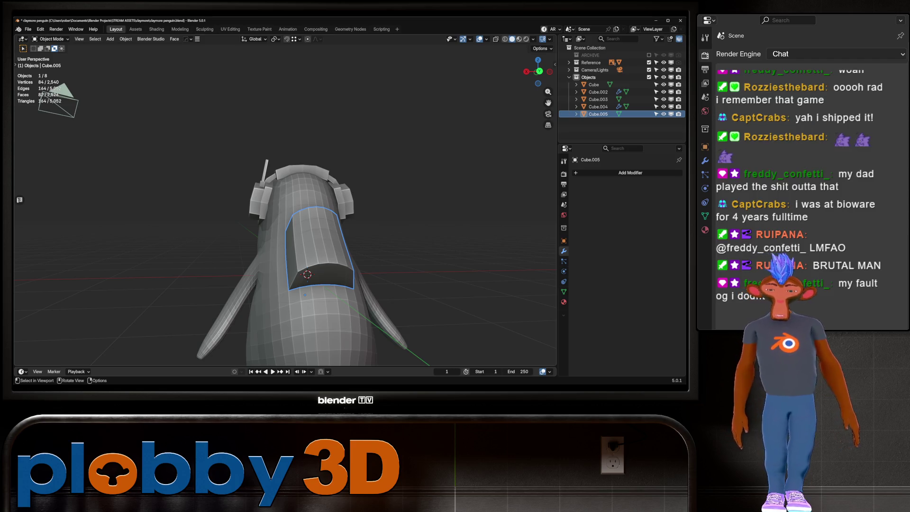
{"action": "mouse_move", "coordinate": [304, 294]}
{"action": "middle_mouse_down"}
{"action": "mouse_move", "coordinate": [389, 313]}
{"action": "mouse_move", "coordinate": [266, 268]}
{"action": "mouse_move", "coordinate": [280, 322]}
{"action": "mouse_move", "coordinate": [265, 303]}
{"action": "middle_mouse_up"}
Add two loop cuts across the backpack and try Smooth Vertices, then undo it.
{"action": "key", "text": "Tab"}
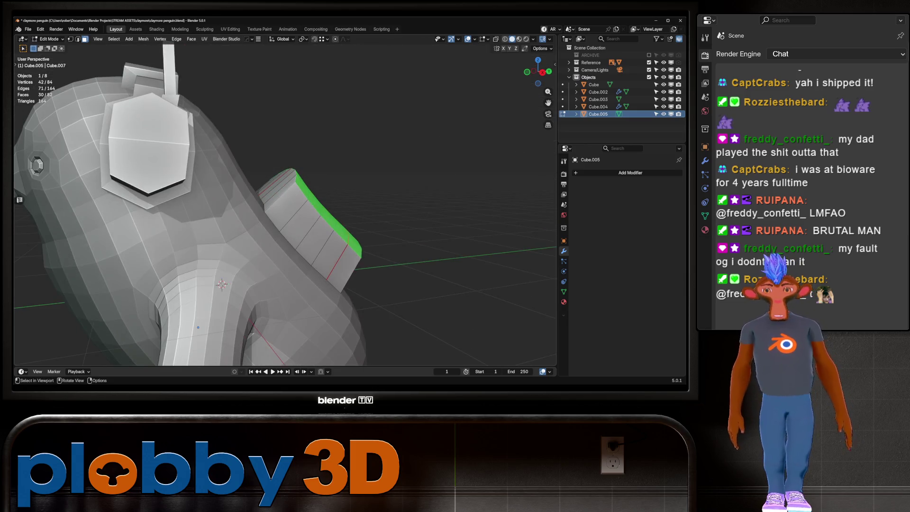
{"action": "key", "text": "2"}
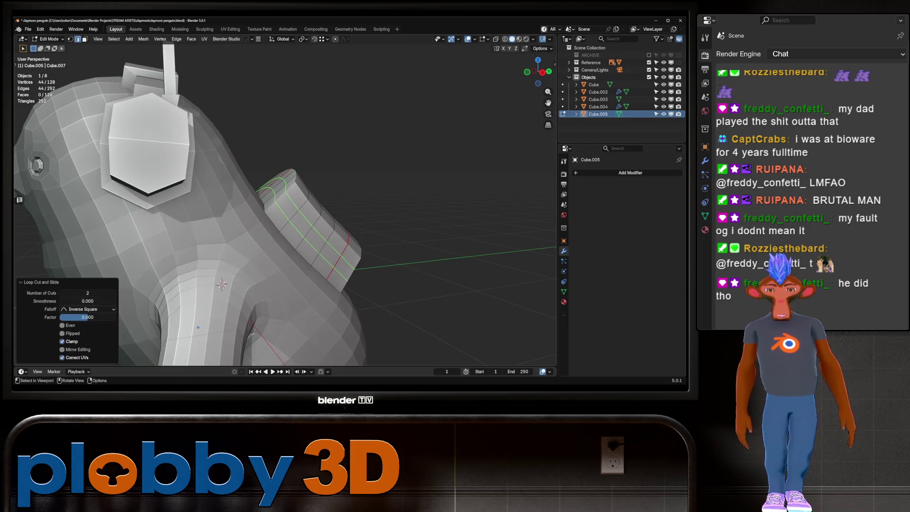
{"action": "key", "text": "a"}
{"action": "key", "text": "q"}
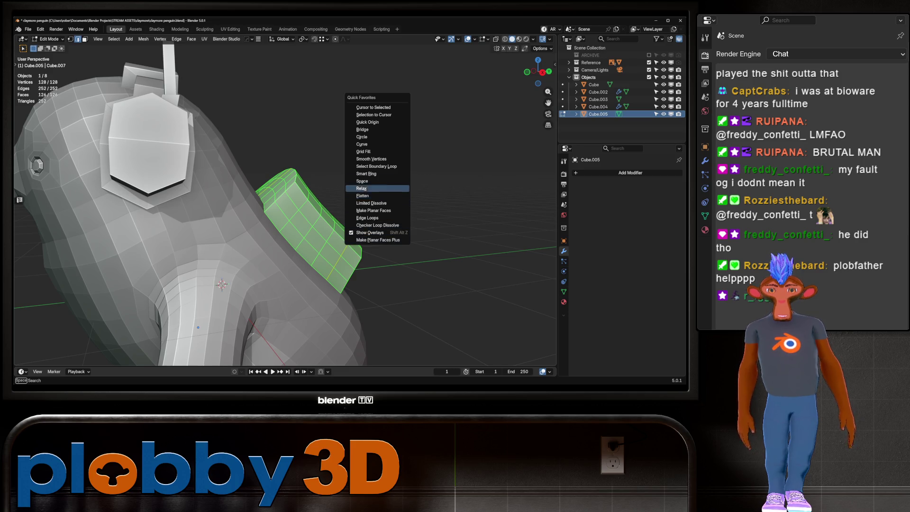
{"action": "key", "text": "Escape"}
{"action": "key", "text": "q"}
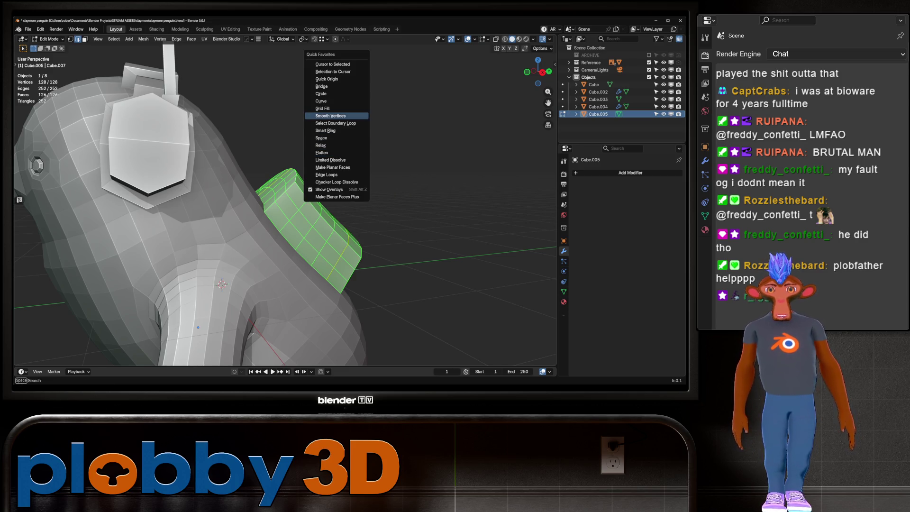
{"action": "left_click", "coordinate": [331, 116]}
{"action": "middle_click_drag", "start_coordinate": [332, 115], "coordinate": [303, 119]}
{"action": "key", "text": "q"}
{"action": "key", "text": "Escape"}
{"action": "mouse_move", "coordinate": [422, 179]}
{"action": "middle_mouse_down"}
{"action": "mouse_move", "coordinate": [417, 214]}
{"action": "mouse_move", "coordinate": [412, 203]}
{"action": "middle_mouse_up"}
{"action": "key", "text": "ctrl+z"}
Shrink the backpack selection by two face rings and smooth the inner vertices.
{"action": "key", "text": "ctrl+KP_Subtract"}
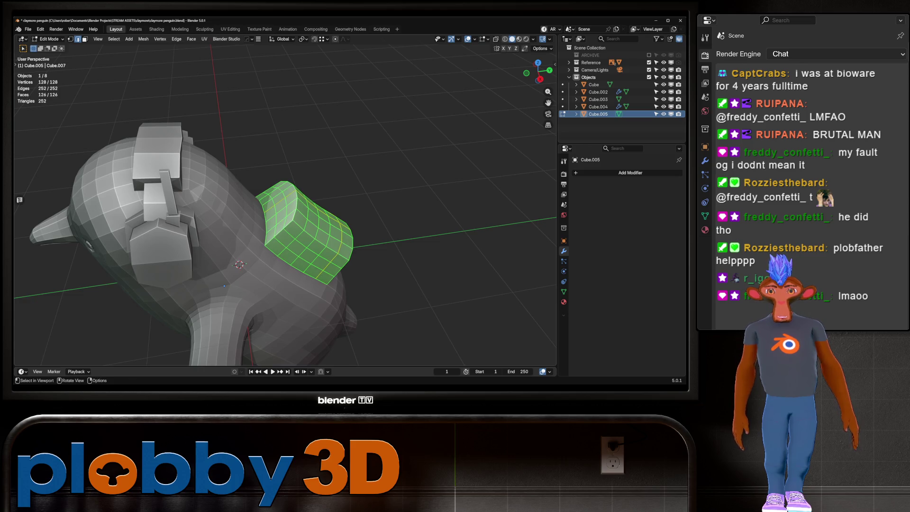
{"action": "key", "text": "alt+a"}
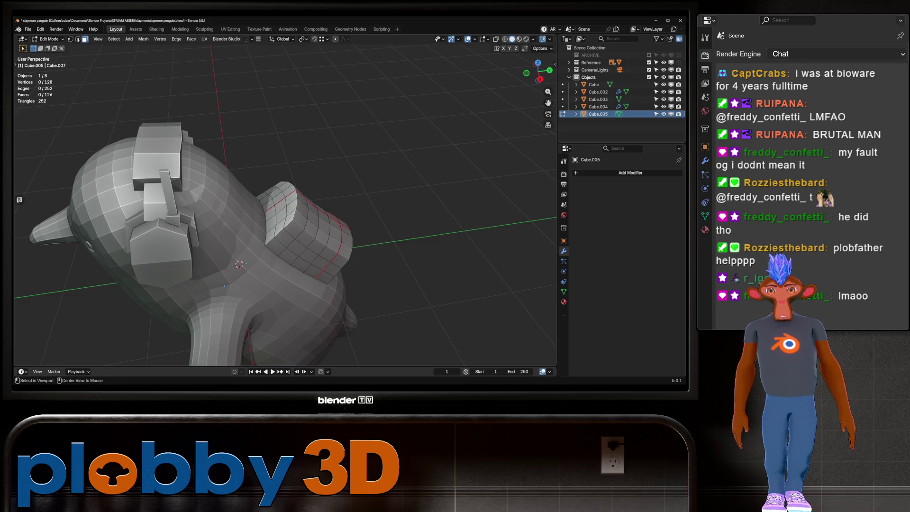
{"action": "key", "text": "ctrl+z"}
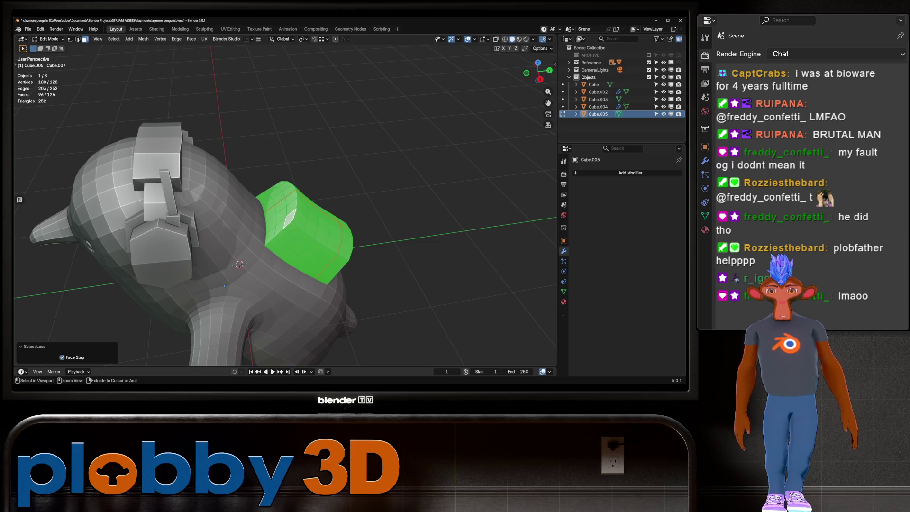
{"action": "key", "text": "ctrl+KP_Subtract"}
{"action": "middle_click_drag", "start_coordinate": [284, 236], "coordinate": [322, 223]}
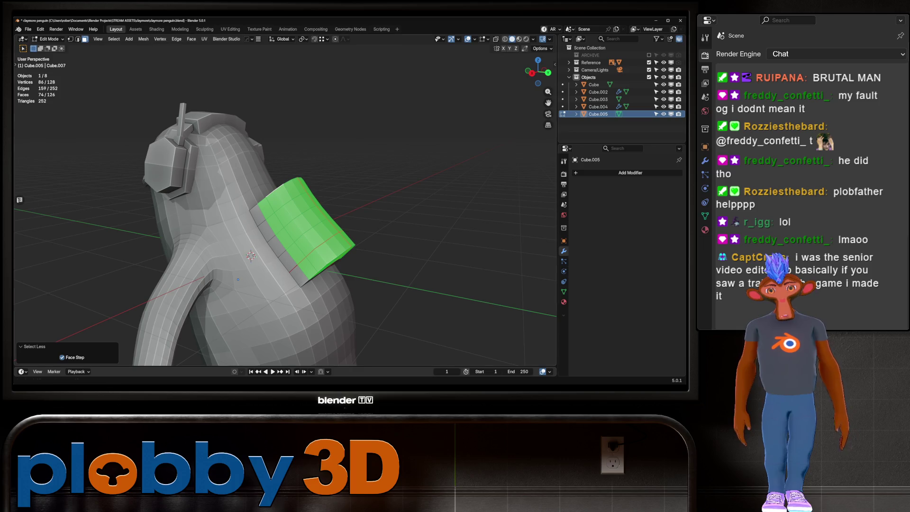
{"action": "middle_click_drag", "start_coordinate": [332, 214], "coordinate": [374, 156]}
{"action": "key", "text": "q"}
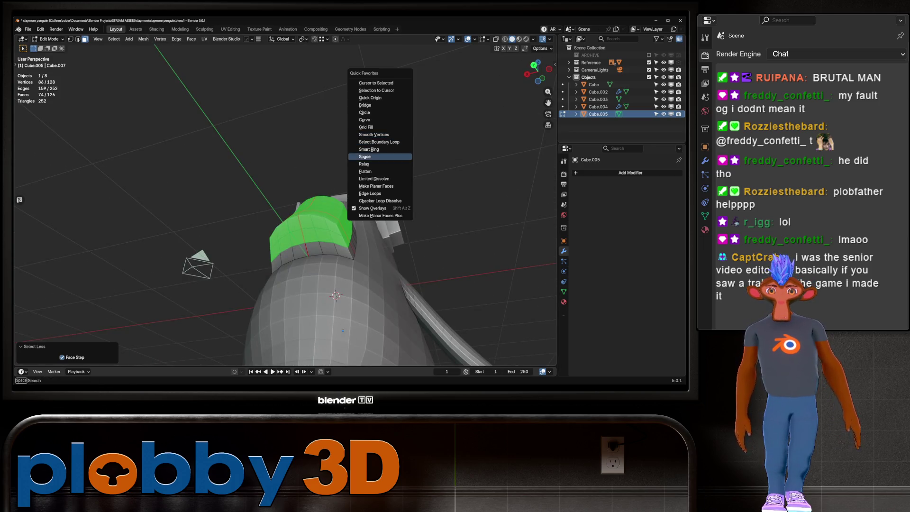
{"action": "left_click", "coordinate": [373, 135]}
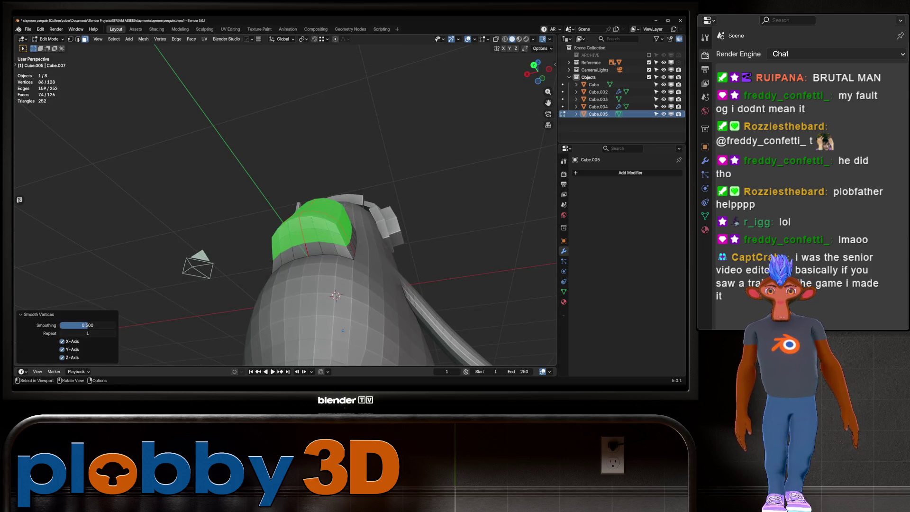
{"action": "key", "text": "Tab"}
Grow the selection by one ring and smooth the backpack vertices again at 0.500, 1 repeat.
{"action": "mouse_move", "coordinate": [284, 213]}
{"action": "middle_mouse_down"}
{"action": "mouse_move", "coordinate": [306, 219]}
{"action": "mouse_move", "coordinate": [237, 203]}
{"action": "mouse_move", "coordinate": [189, 207]}
{"action": "middle_mouse_up"}
{"action": "key", "text": "alt+a"}
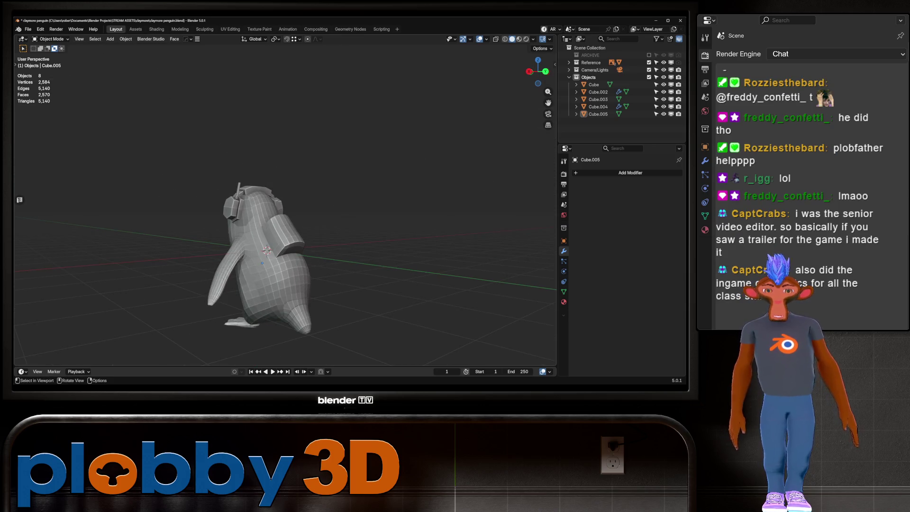
{"action": "scroll", "coordinate": [285, 237], "scroll_direction": "up", "scroll_amount": 2}
{"action": "key", "text": "Tab"}
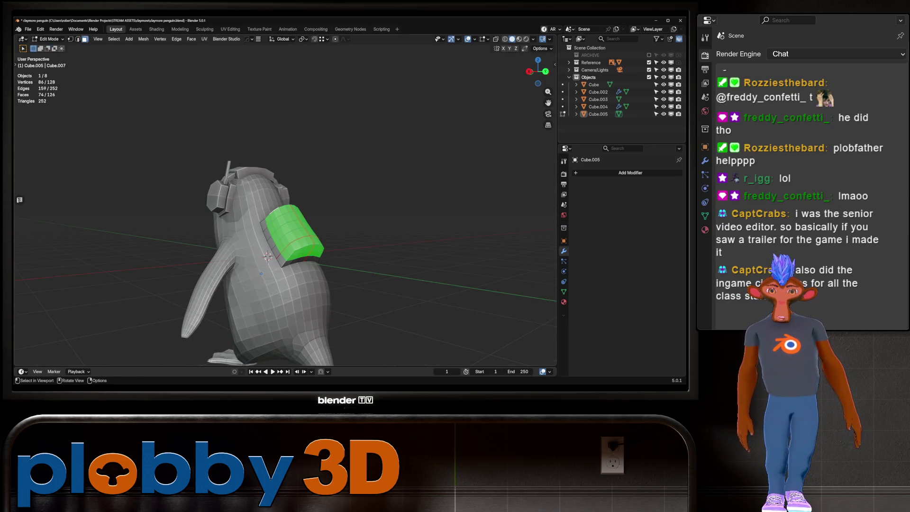
{"action": "key", "text": "ctrl+KP_Add"}
{"action": "key", "text": "q"}
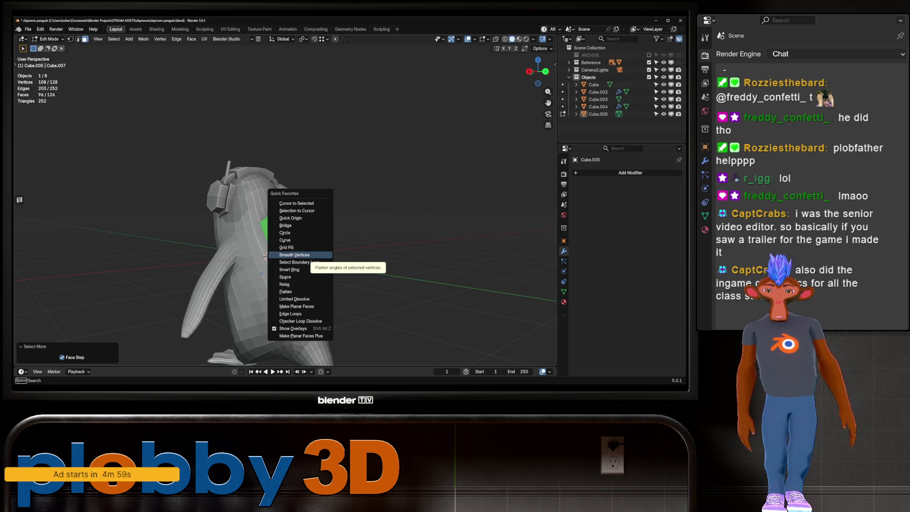
{"action": "left_click", "coordinate": [294, 254]}
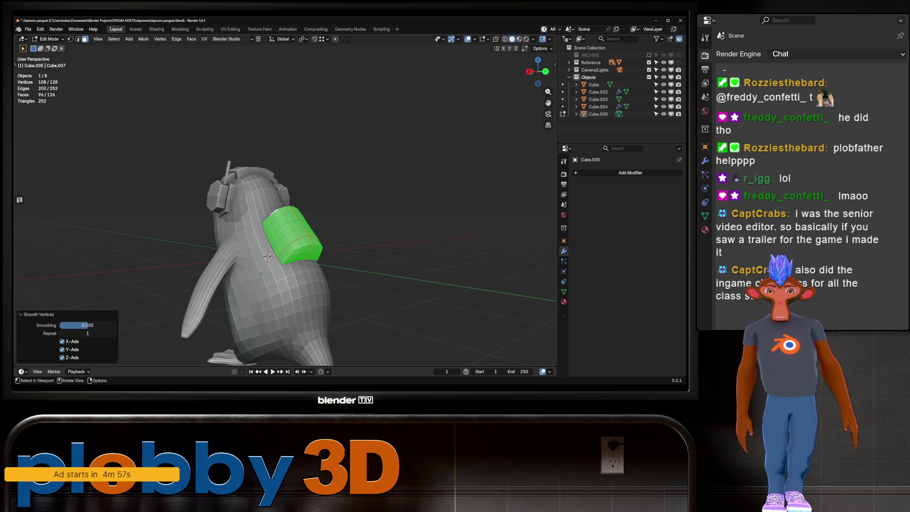
{"action": "key", "text": "Tab"}
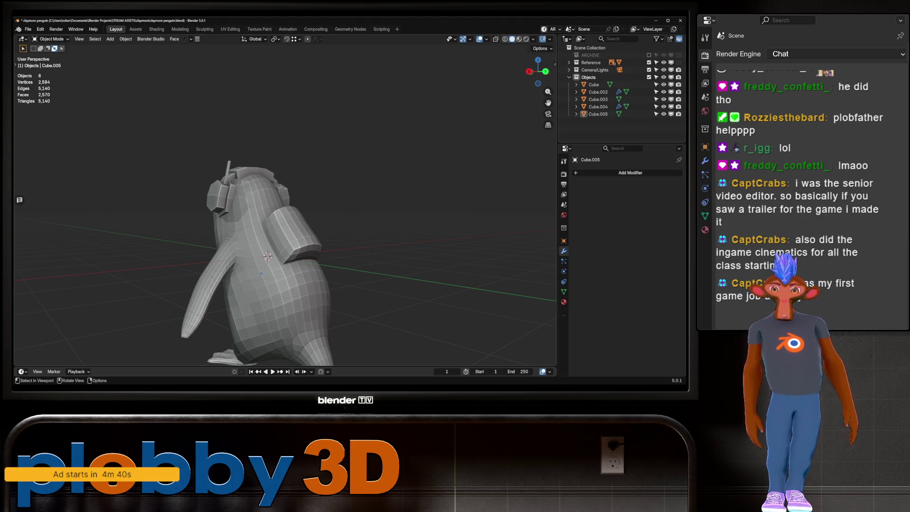
{"action": "mouse_move", "coordinate": [284, 213]}
{"action": "middle_mouse_down"}
{"action": "mouse_move", "coordinate": [345, 208]}
{"action": "mouse_move", "coordinate": [303, 204]}
{"action": "mouse_move", "coordinate": [322, 222]}
{"action": "mouse_move", "coordinate": [294, 204]}
{"action": "mouse_move", "coordinate": [349, 206]}
{"action": "middle_mouse_up"}
{"action": "scroll", "coordinate": [308, 209], "scroll_direction": "up", "scroll_amount": 3}
{"action": "key", "text": "Tab"}
{"action": "key", "text": "l"}
{"action": "key", "text": "Tab"}
{"action": "scroll", "coordinate": [284, 204], "scroll_direction": "up", "scroll_amount": 3}
{"action": "mouse_move", "coordinate": [284, 204]}
{"action": "middle_mouse_down"}
{"action": "mouse_move", "coordinate": [332, 211]}
{"action": "mouse_move", "coordinate": [256, 202]}
{"action": "middle_mouse_up"}
{"action": "scroll", "coordinate": [284, 204], "scroll_direction": "down", "scroll_amount": 2}
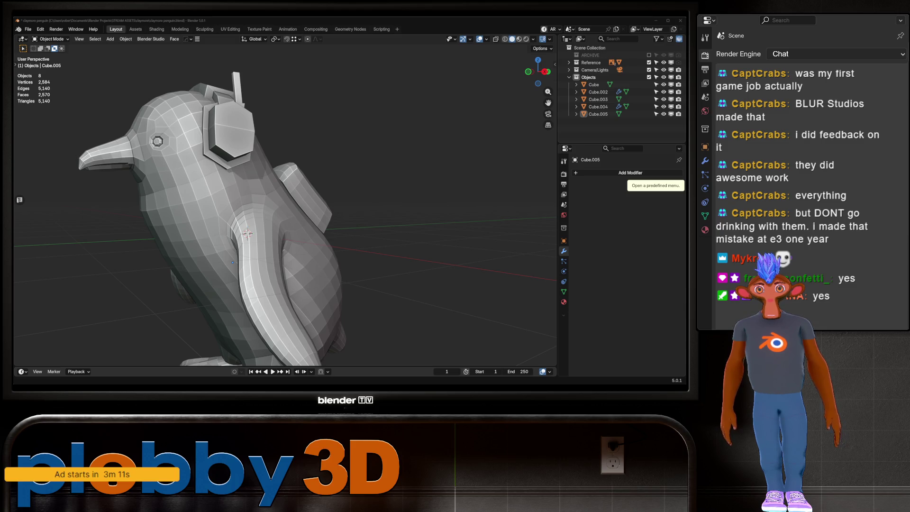
Switch from Blender to the browser playing the 'Deceived' trailer on YouTube.
{"action": "key", "text": "alt+Tab"}
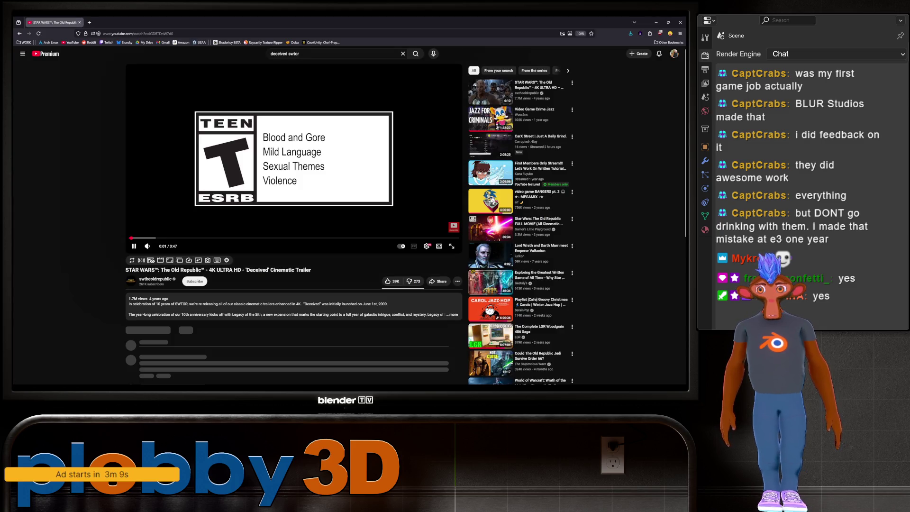
Watch the 'Deceived' trailer full screen, then start the 'Return' Cinematic Trailer.
{"action": "left_click", "coordinate": [452, 246]}
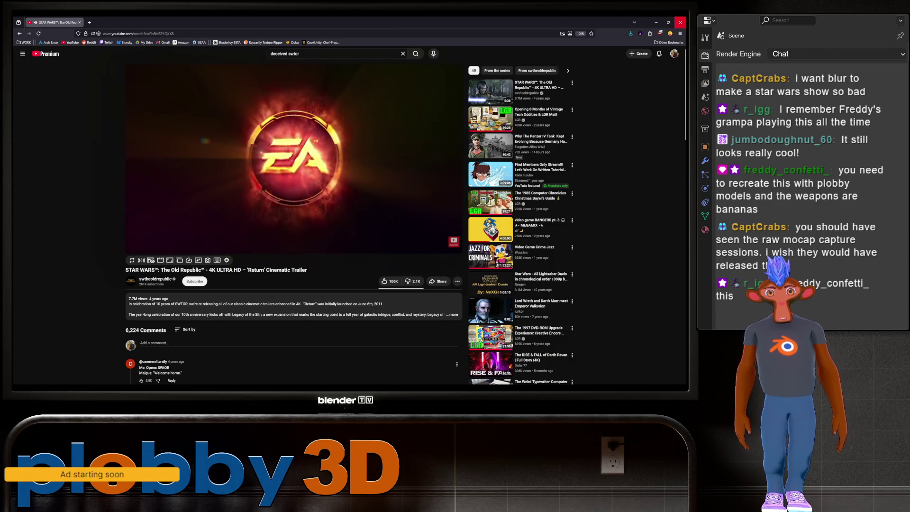
{"action": "left_click", "coordinate": [680, 22]}
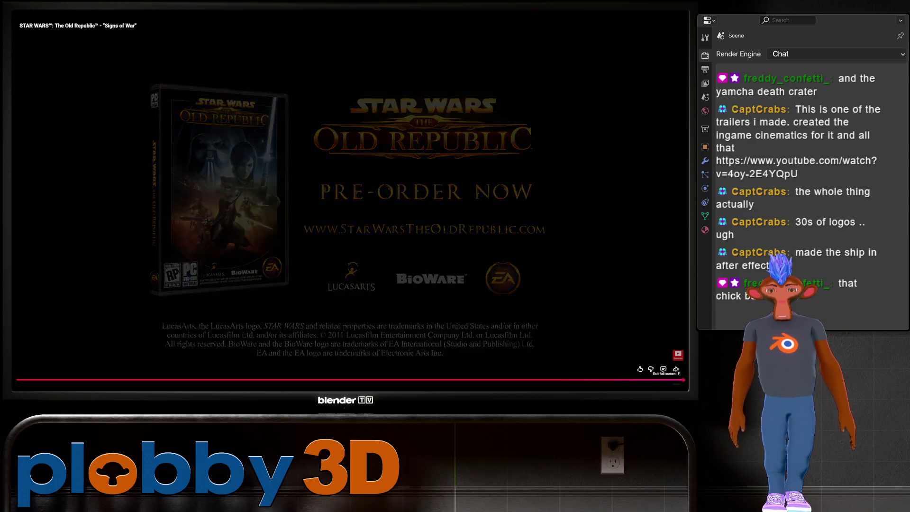
Exit full-screen playback once the trailer reaches its 'Signs of War' end card.
{"action": "key", "text": "Escape"}
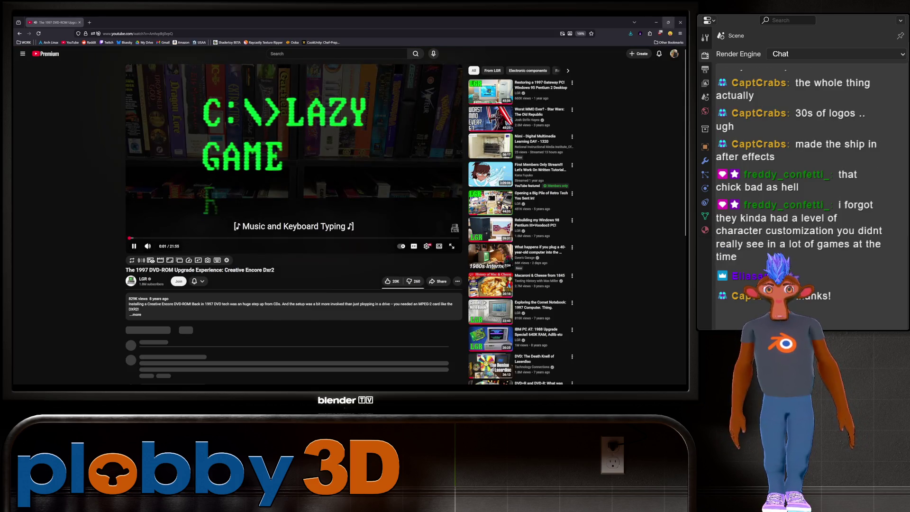
Return to Blender, showing the penguin model with its backpack.
{"action": "key", "text": "alt+Tab"}
{"action": "key", "text": "shift"}
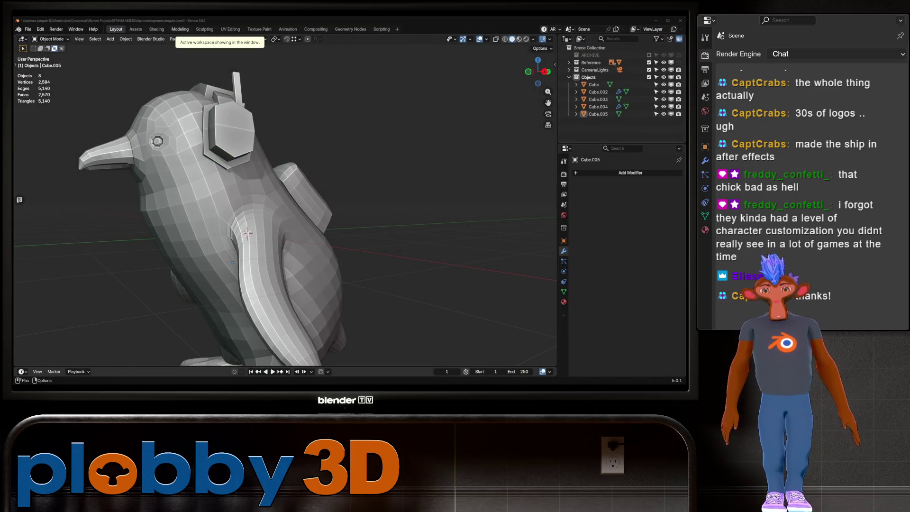
{"action": "mouse_move", "coordinate": [284, 214]}
{"action": "middle_mouse_down"}
{"action": "mouse_move", "coordinate": [379, 232]}
{"action": "mouse_move", "coordinate": [360, 242]}
{"action": "mouse_move", "coordinate": [360, 308]}
{"action": "mouse_move", "coordinate": [360, 265]}
{"action": "mouse_move", "coordinate": [332, 246]}
{"action": "mouse_move", "coordinate": [322, 228]}
{"action": "mouse_move", "coordinate": [331, 218]}
{"action": "mouse_move", "coordinate": [265, 227]}
{"action": "mouse_move", "coordinate": [246, 223]}
{"action": "mouse_move", "coordinate": [266, 213]}
{"action": "mouse_move", "coordinate": [256, 213]}
{"action": "middle_mouse_up"}
{"action": "scroll", "coordinate": [322, 228], "scroll_direction": "up", "scroll_amount": 5}
{"action": "scroll", "coordinate": [284, 213], "scroll_direction": "down", "scroll_amount": 3}
{"action": "scroll", "coordinate": [284, 213], "scroll_direction": "up", "scroll_amount": 2}
{"action": "scroll", "coordinate": [284, 213], "scroll_direction": "up", "scroll_amount": 3}
{"action": "left_click", "coordinate": [308, 138]}
{"action": "key", "text": "ctrl+1"}
{"action": "key", "text": "ctrl+z"}
{"action": "key", "text": "Tab"}
{"action": "scroll", "coordinate": [284, 213], "scroll_direction": "up", "scroll_amount": 3}
{"action": "key", "text": "ctrl+e"}
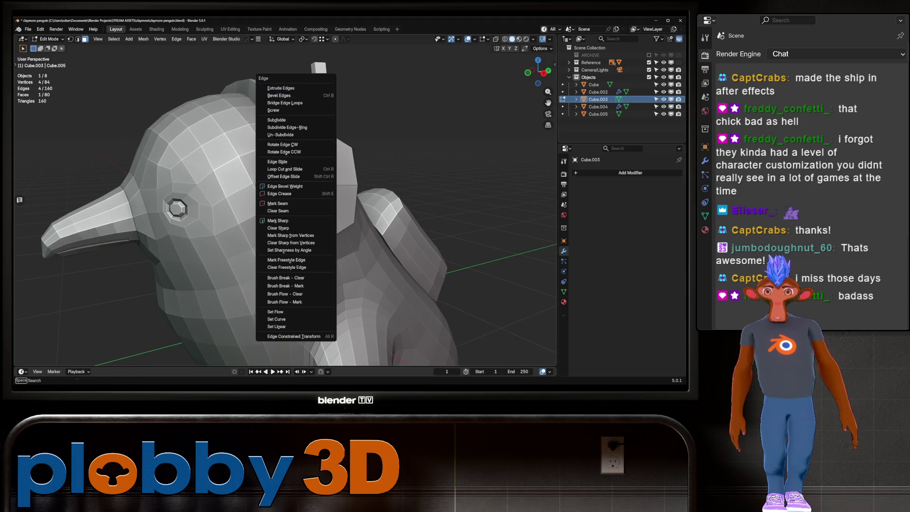
{"action": "key", "text": "Escape"}
{"action": "key", "text": "Tab"}
{"action": "scroll", "coordinate": [284, 213], "scroll_direction": "down", "scroll_amount": 2}
{"action": "scroll", "coordinate": [284, 213], "scroll_direction": "up", "scroll_amount": 1}
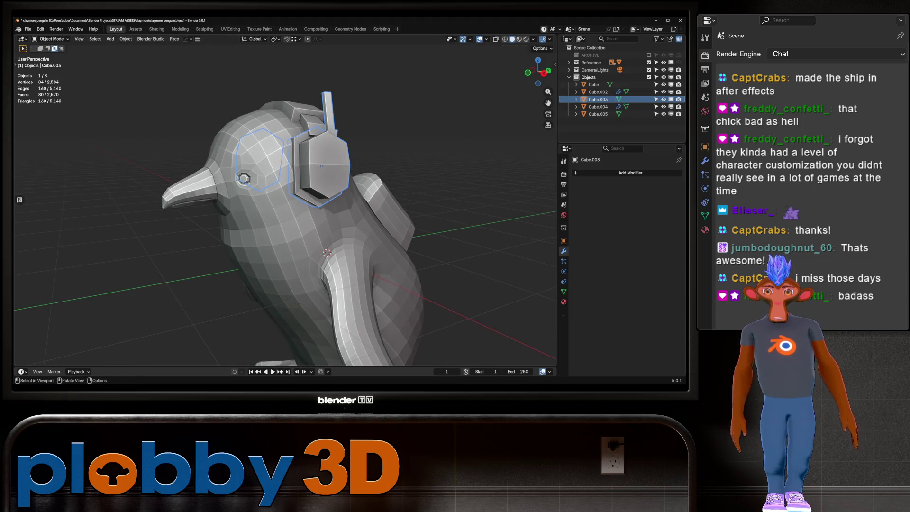
Select the penguin body and inspect it from the right side in X-ray view.
{"action": "left_click", "coordinate": [308, 265]}
{"action": "middle_click_drag", "start_coordinate": [308, 266], "coordinate": [374, 265]}
{"action": "key", "text": "KP_3"}
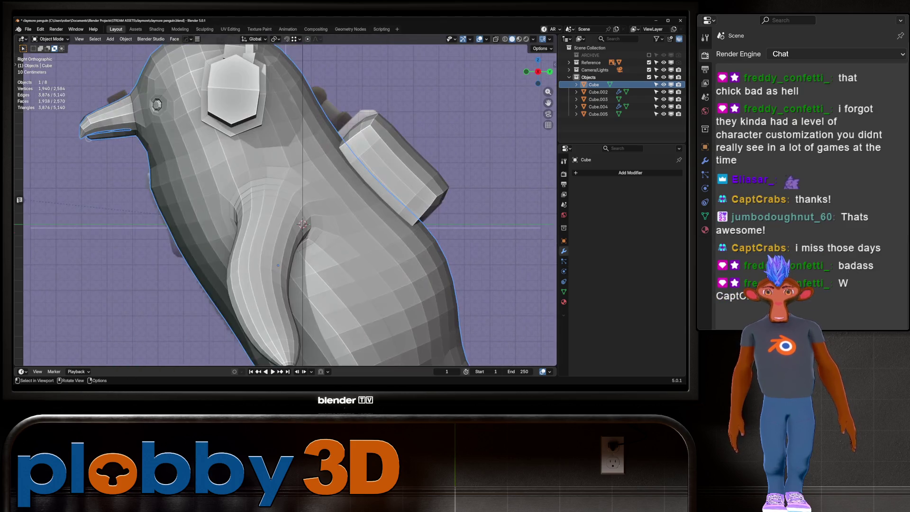
{"action": "key", "text": "alt+z"}
{"action": "key", "text": "alt+z"}
{"action": "scroll", "coordinate": [285, 213], "scroll_direction": "down", "scroll_amount": 5}
{"action": "mouse_move", "coordinate": [284, 213]}
{"action": "middle_mouse_down"}
{"action": "mouse_move", "coordinate": [313, 213]}
{"action": "mouse_move", "coordinate": [294, 208]}
{"action": "mouse_move", "coordinate": [303, 213]}
{"action": "middle_mouse_up"}
{"action": "scroll", "coordinate": [284, 213], "scroll_direction": "up", "scroll_amount": 2}
Add a level-2 Subdivision modifier to the body and check its mesh in Edit Mode.
{"action": "key", "text": "ctrl+2"}
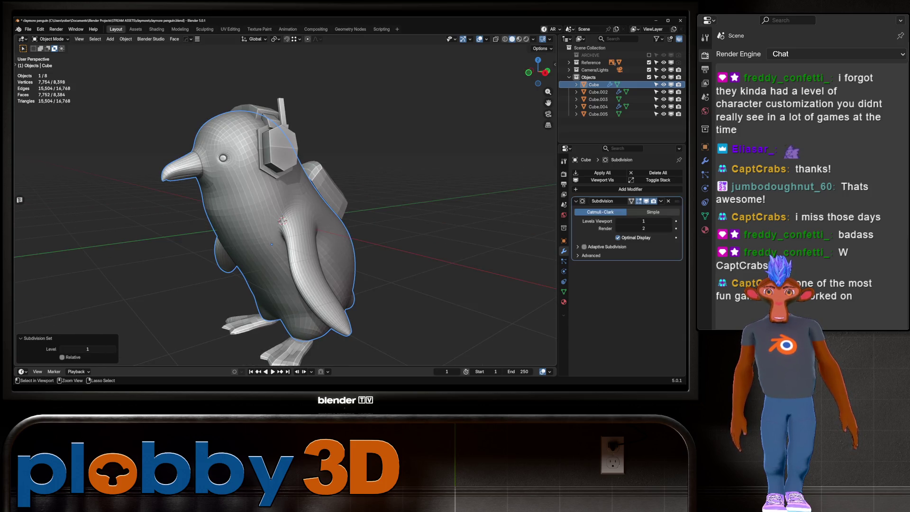
{"action": "key", "text": "Tab"}
{"action": "scroll", "coordinate": [284, 213], "scroll_direction": "up", "scroll_amount": 3}
{"action": "key", "text": "Tab"}
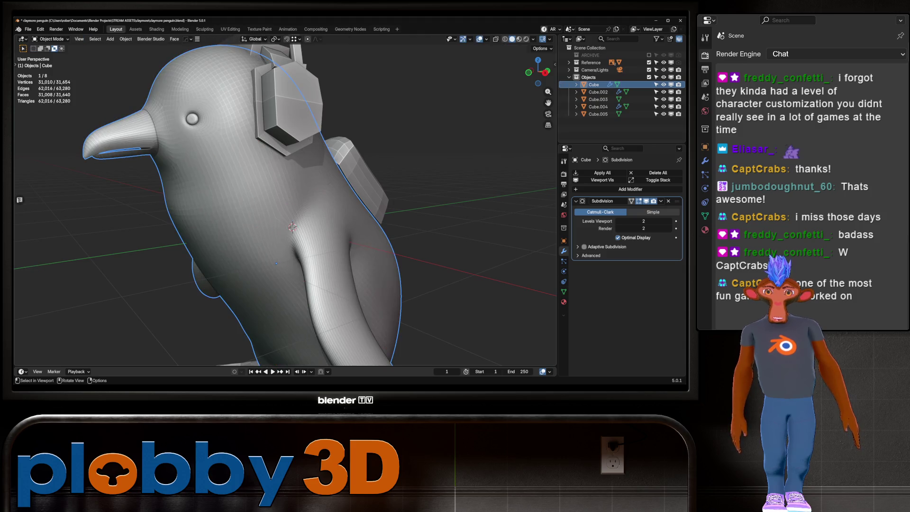
{"action": "scroll", "coordinate": [284, 213], "scroll_direction": "down", "scroll_amount": 3}
{"action": "key", "text": "Tab"}
{"action": "scroll", "coordinate": [285, 213], "scroll_direction": "up", "scroll_amount": 2}
{"action": "key", "text": "Tab"}
Add quick fur to the penguin, compare it, and undo the fur test.
{"action": "middle_click_drag", "start_coordinate": [266, 222], "coordinate": [289, 218]}
{"action": "key", "text": "shift+a"}
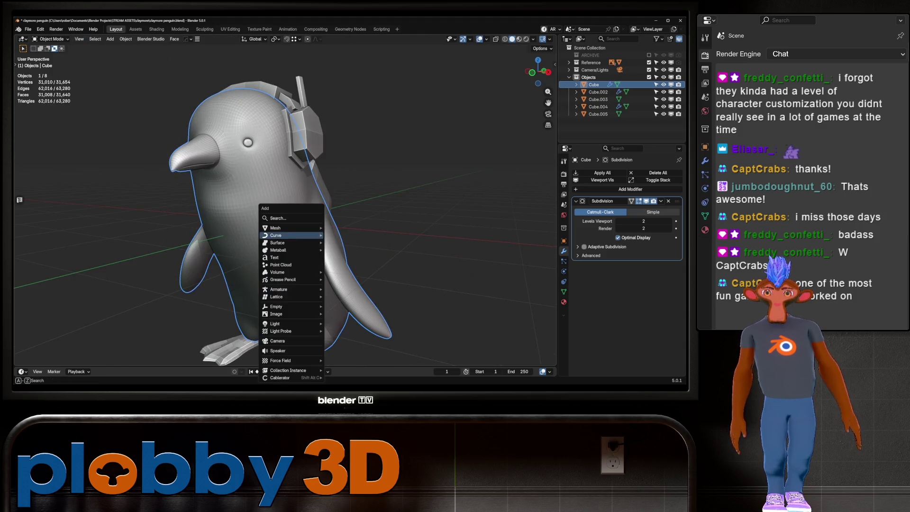
{"action": "mouse_move", "coordinate": [291, 235]}
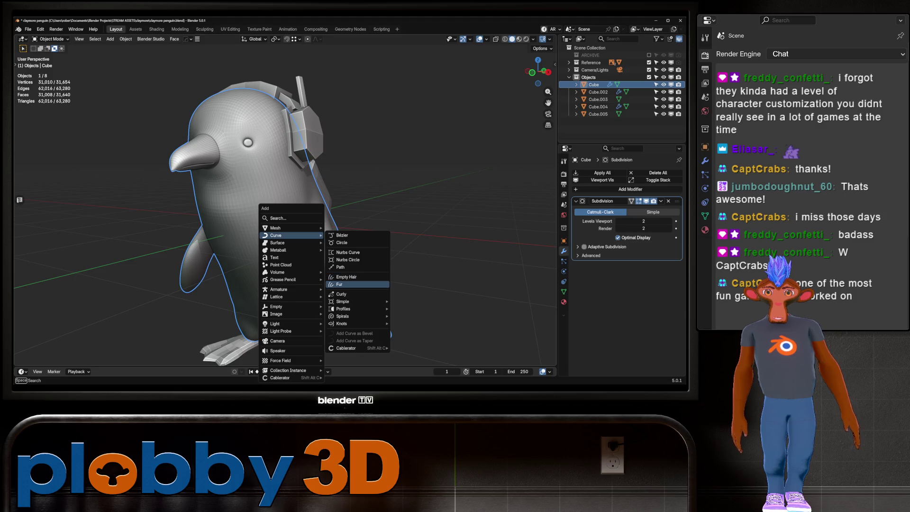
{"action": "left_click", "coordinate": [339, 284]}
{"action": "key", "text": "ctrl+z"}
{"action": "mouse_move", "coordinate": [285, 213]}
{"action": "middle_mouse_down"}
{"action": "mouse_move", "coordinate": [246, 209]}
{"action": "mouse_move", "coordinate": [341, 208]}
{"action": "middle_mouse_up"}
{"action": "key", "text": "ctrl+shift+z"}
{"action": "key", "text": "ctrl+z"}
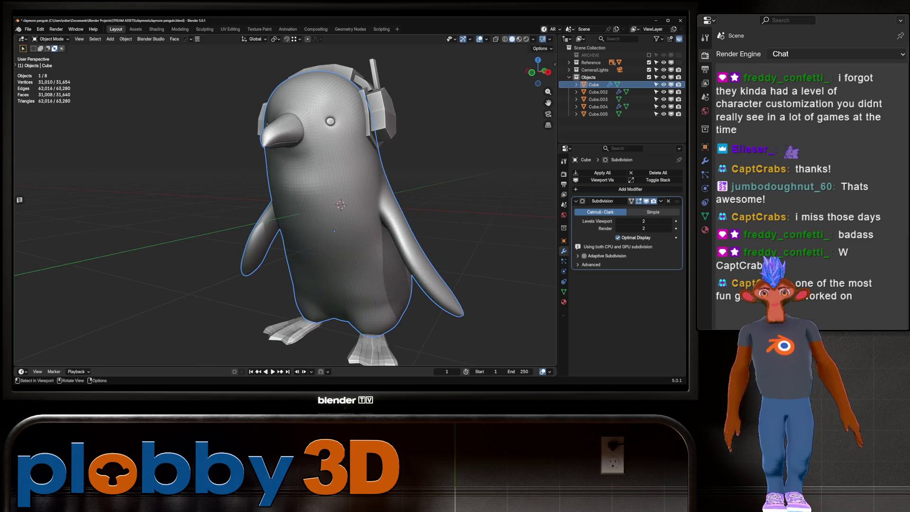
{"action": "key", "text": "ctrl+a"}
Unwrap the whole body with the Conformal UV method and return to Object Mode.
{"action": "key", "text": "Escape"}
{"action": "key", "text": "Tab"}
{"action": "key", "text": "u"}
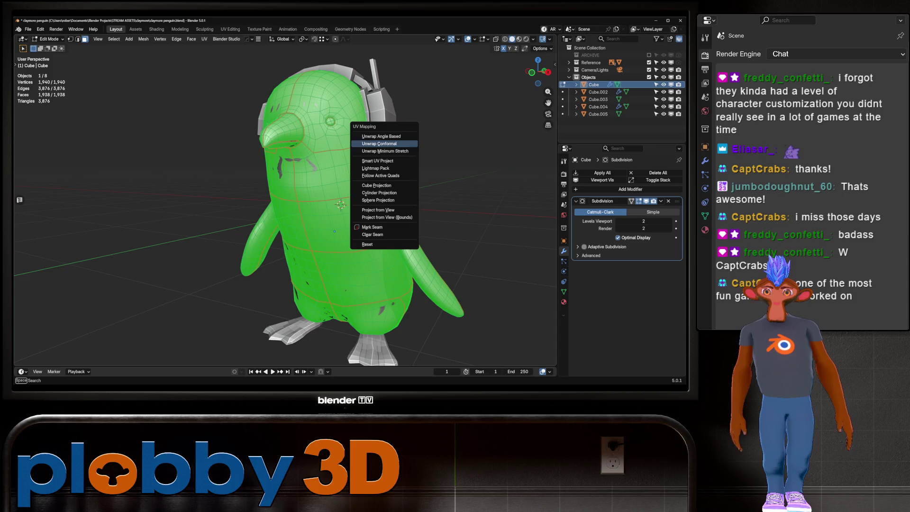
{"action": "key", "text": "Down"}
{"action": "key", "text": "Return"}
{"action": "key", "text": "Tab"}
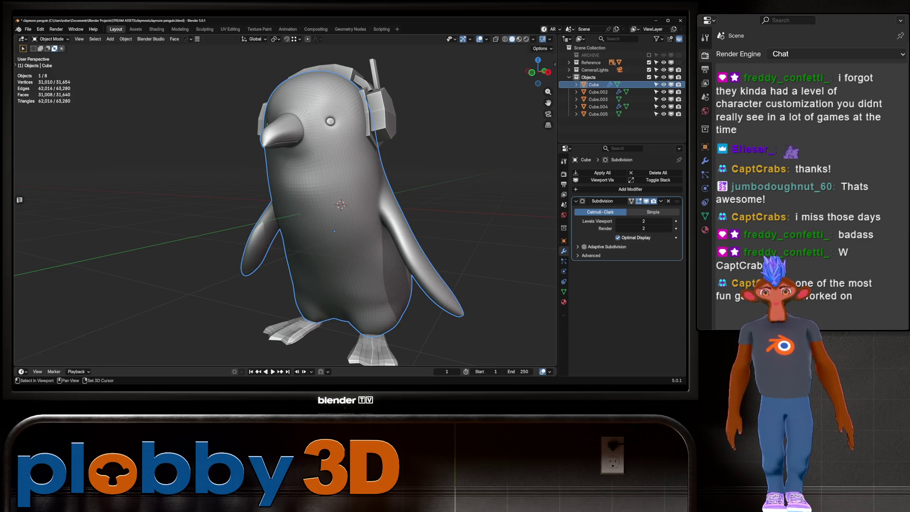
Reframe the penguin in a front view and turn snapping on.
{"action": "middle_click_drag", "start_coordinate": [340, 204], "coordinate": [284, 209], "text": "shift"}
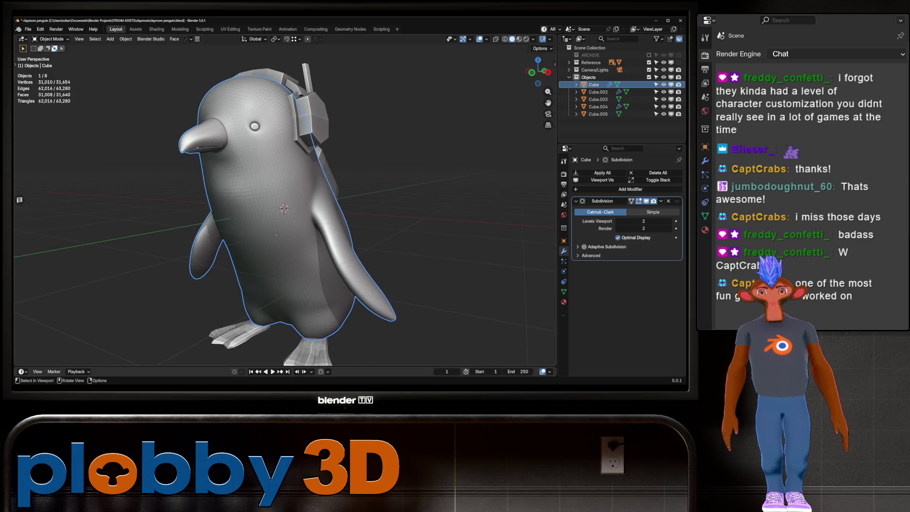
{"action": "scroll", "coordinate": [284, 213], "scroll_direction": "up", "scroll_amount": 5}
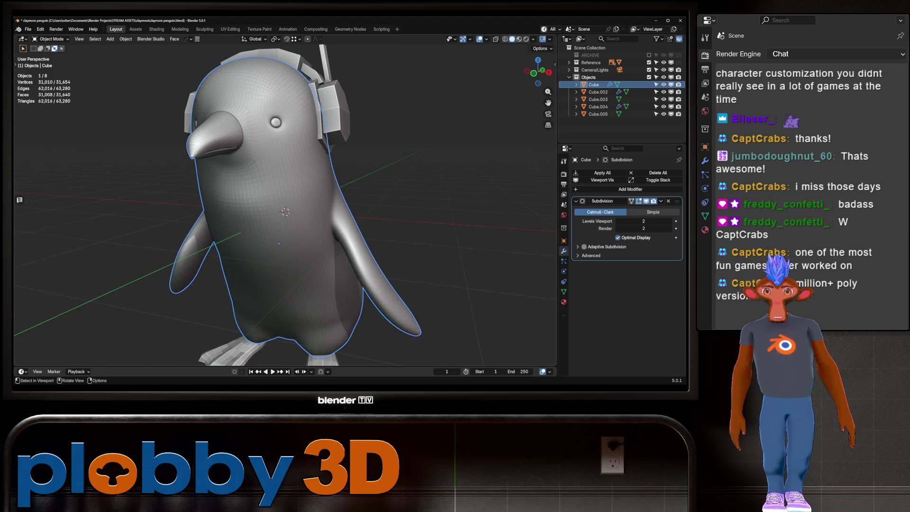
{"action": "mouse_move", "coordinate": [284, 213]}
{"action": "middle_mouse_down"}
{"action": "mouse_move", "coordinate": [247, 215]}
{"action": "mouse_move", "coordinate": [326, 217]}
{"action": "mouse_move", "coordinate": [266, 223]}
{"action": "mouse_move", "coordinate": [305, 227]}
{"action": "mouse_move", "coordinate": [272, 221]}
{"action": "middle_mouse_up"}
{"action": "scroll", "coordinate": [284, 213], "scroll_direction": "down", "scroll_amount": 4}
{"action": "scroll", "coordinate": [304, 227], "scroll_direction": "up", "scroll_amount": 1}
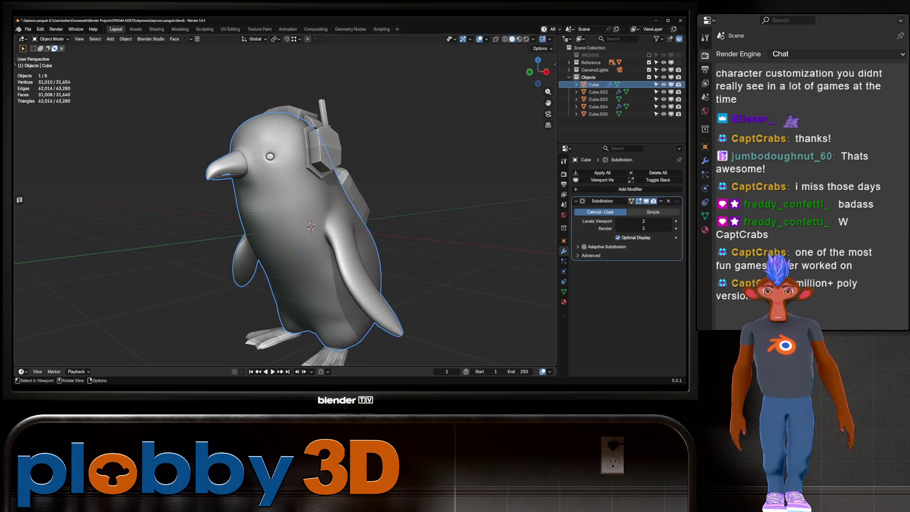
{"action": "key", "text": "shift+Tab"}
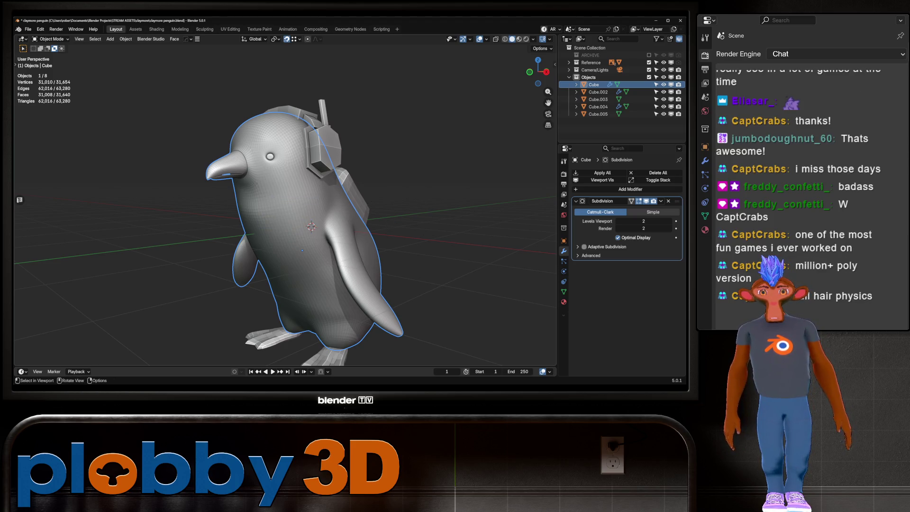
{"action": "key", "text": "shift+a"}
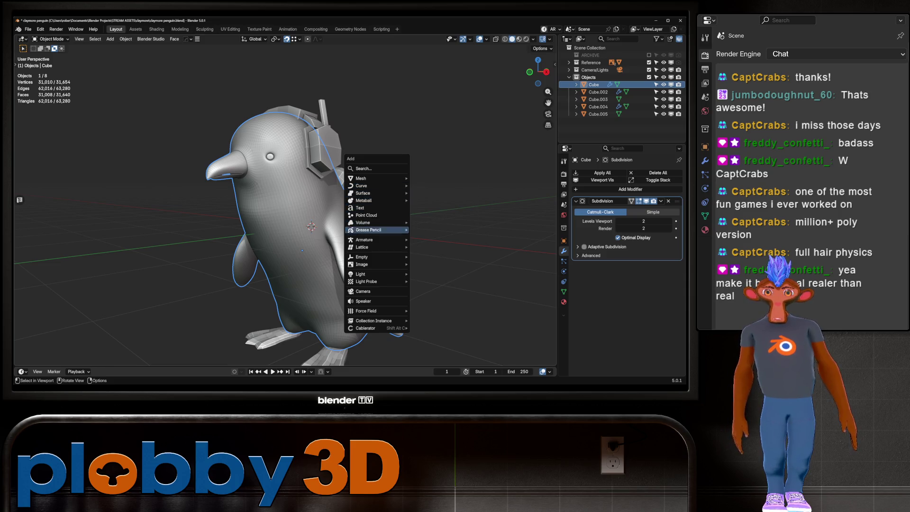
Cover the penguin in quick fur again and view it from the front.
{"action": "mouse_move", "coordinate": [374, 185]}
{"action": "left_click", "coordinate": [443, 234]}
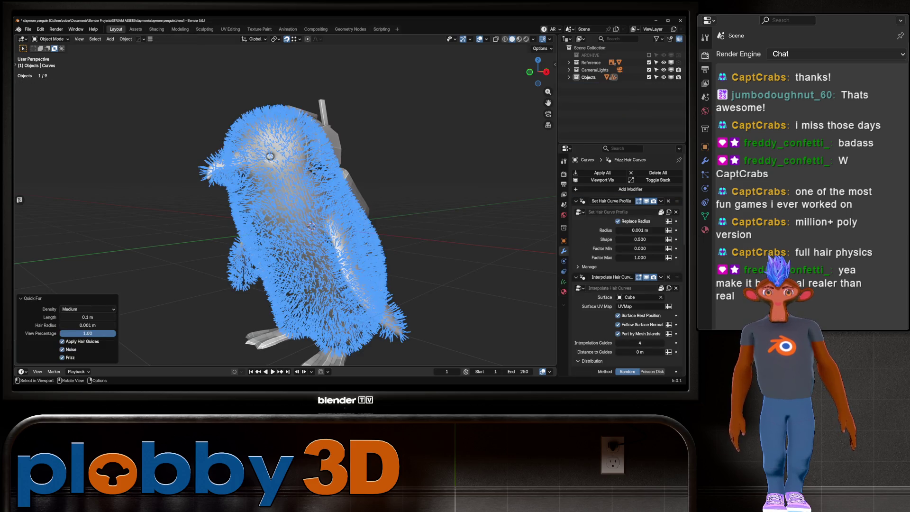
{"action": "key", "text": "alt+a"}
{"action": "scroll", "coordinate": [284, 213], "scroll_direction": "up", "scroll_amount": 5}
{"action": "middle_click_drag", "start_coordinate": [284, 214], "coordinate": [322, 203]}
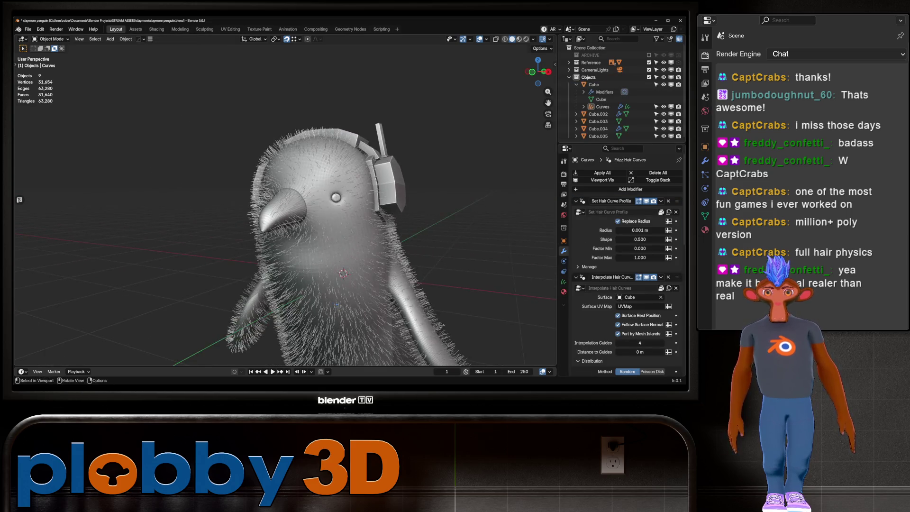
{"action": "scroll", "coordinate": [284, 204], "scroll_direction": "up", "scroll_amount": 6}
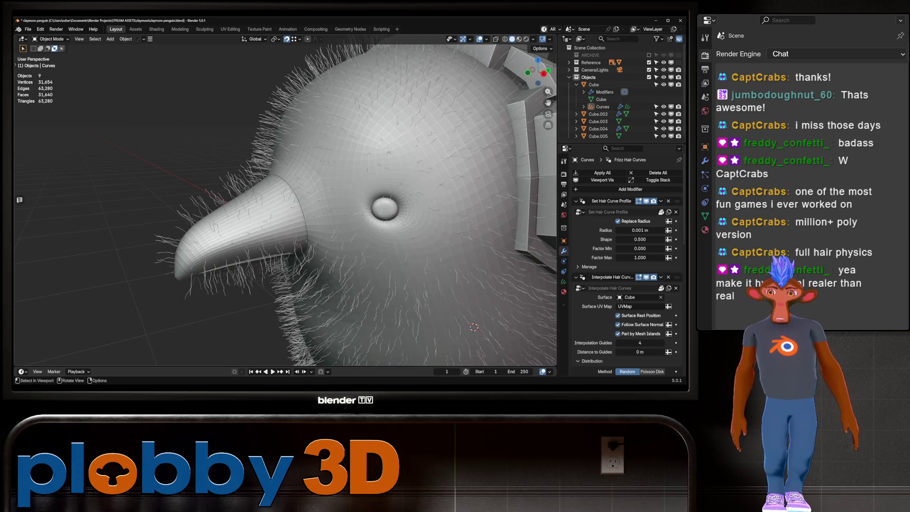
{"action": "scroll", "coordinate": [284, 204], "scroll_direction": "down", "scroll_amount": 6}
{"action": "mouse_move", "coordinate": [284, 204]}
{"action": "middle_mouse_down"}
{"action": "mouse_move", "coordinate": [450, 199]}
{"action": "mouse_move", "coordinate": [307, 204]}
{"action": "mouse_move", "coordinate": [360, 202]}
{"action": "mouse_move", "coordinate": [303, 180]}
{"action": "middle_mouse_up"}
{"action": "scroll", "coordinate": [308, 203], "scroll_direction": "up", "scroll_amount": 4}
{"action": "scroll", "coordinate": [625, 260], "scroll_direction": "down", "scroll_amount": 8}
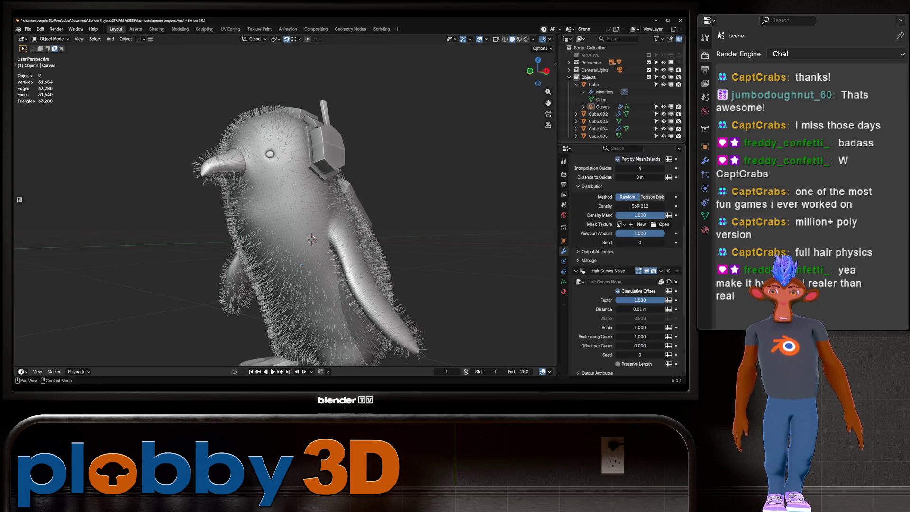
Raise the hair density to about 1092 and select the hair curves from the side.
{"action": "left_click_drag", "start_coordinate": [639, 220], "coordinate": [711, 220]}
{"action": "middle_click_drag", "start_coordinate": [303, 213], "coordinate": [443, 200]}
{"action": "scroll", "coordinate": [625, 260], "scroll_direction": "down", "scroll_amount": 7}
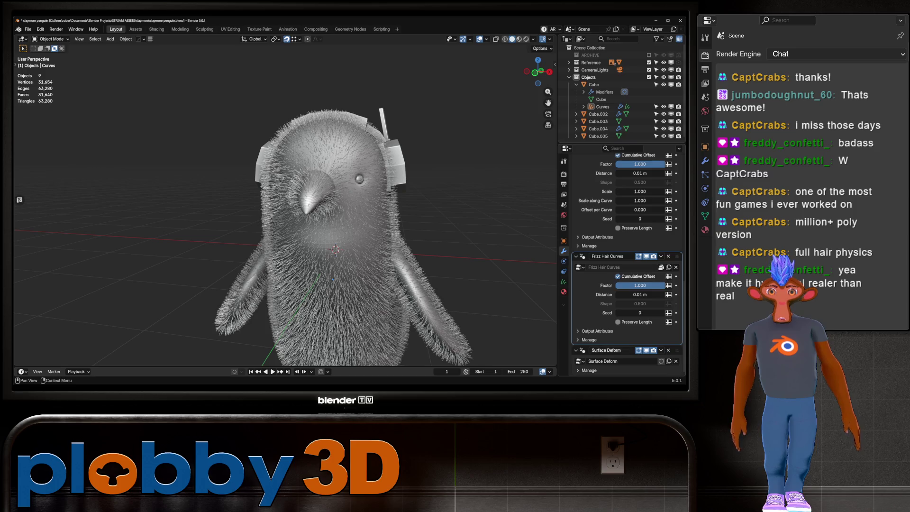
{"action": "scroll", "coordinate": [313, 213], "scroll_direction": "down", "scroll_amount": 3}
{"action": "middle_click_drag", "start_coordinate": [312, 213], "coordinate": [369, 213]}
{"action": "scroll", "coordinate": [370, 213], "scroll_direction": "up", "scroll_amount": 2}
{"action": "left_click", "coordinate": [403, 213]}
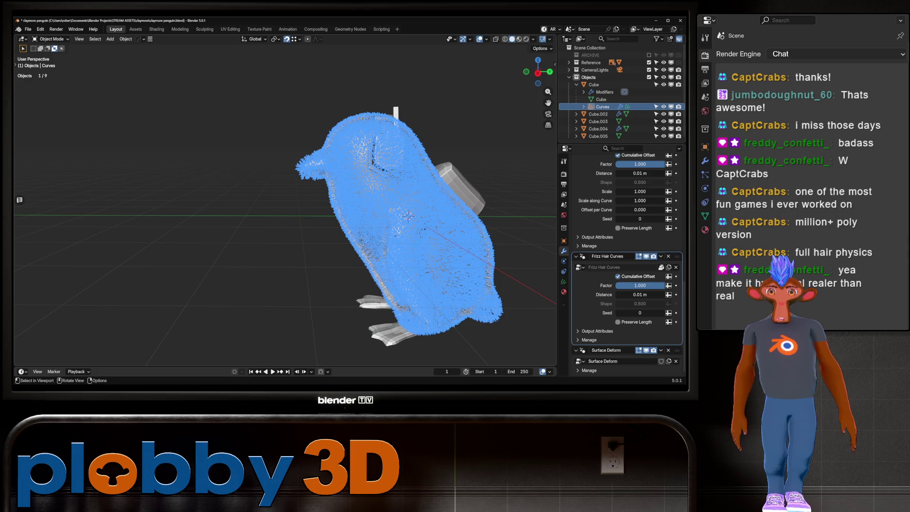
Switch to rendered shading and add an area light to the scene.
{"action": "key", "text": "alt+a"}
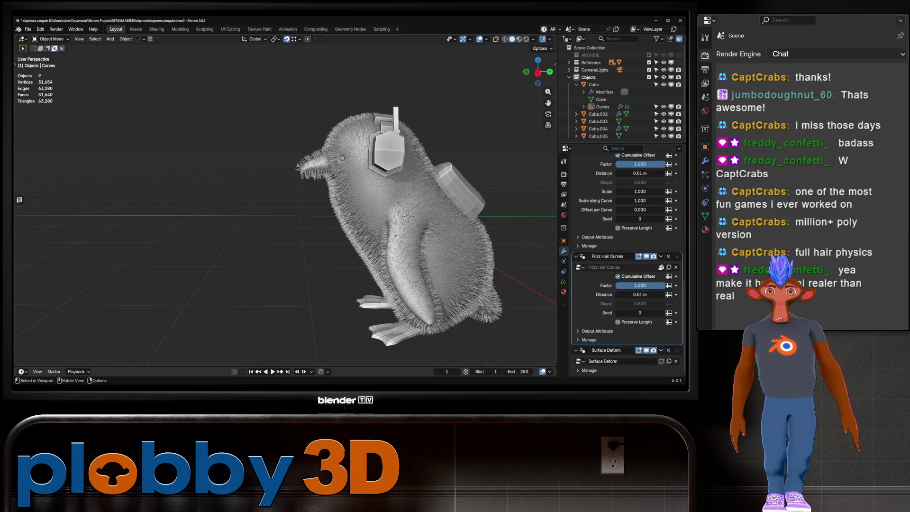
{"action": "key", "text": "z"}
{"action": "key", "text": "shift+a"}
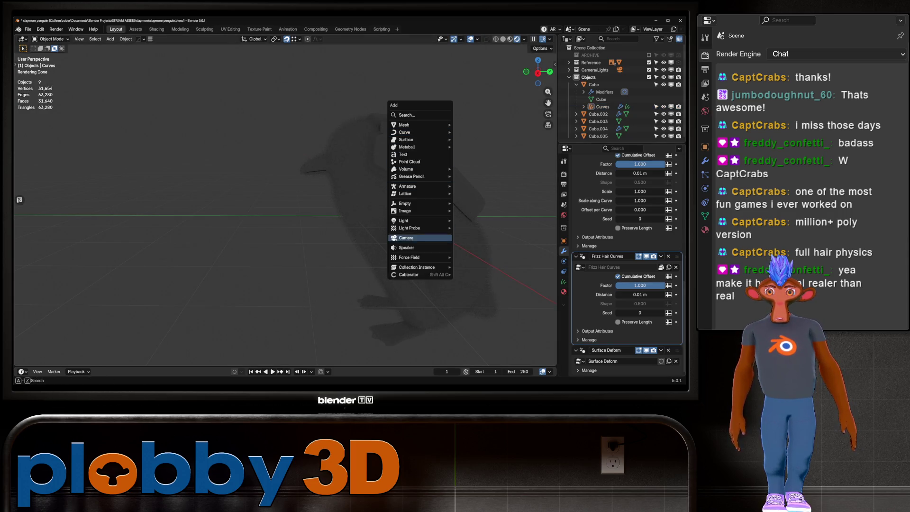
{"action": "mouse_move", "coordinate": [412, 227]}
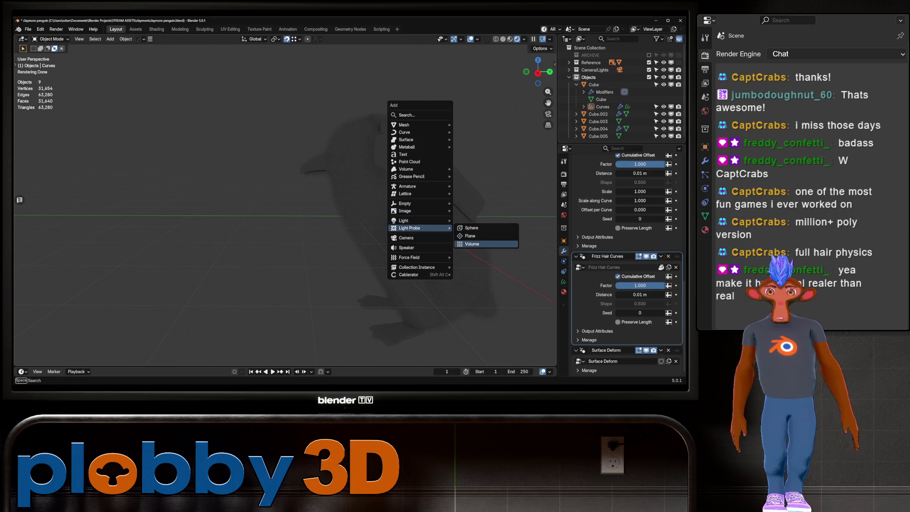
{"action": "left_click", "coordinate": [471, 244]}
Raise, enlarge and tilt the area light 12.8° on X, with power about 51.68.
{"action": "key", "text": "g"}
{"action": "key", "text": "z"}
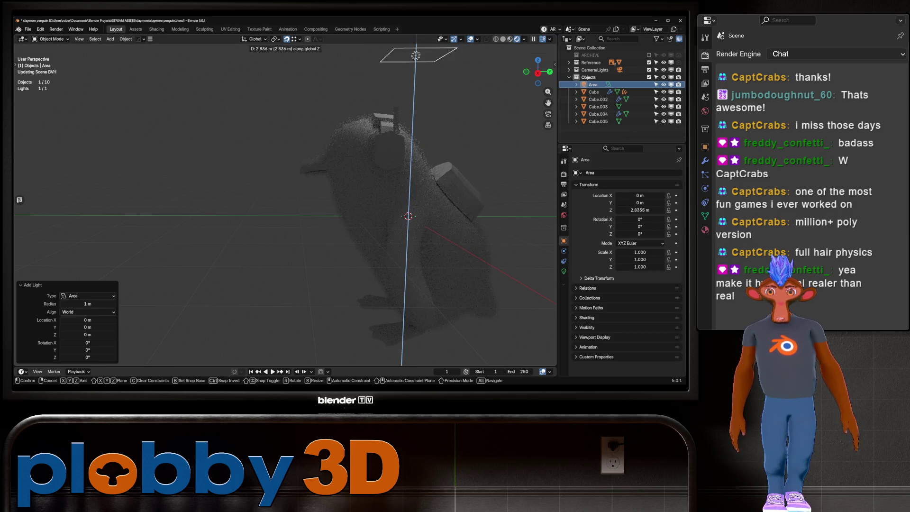
{"action": "key", "text": "Return"}
{"action": "key", "text": "s"}
{"action": "key", "text": "Return"}
{"action": "key", "text": "g"}
{"action": "key", "text": "Return"}
{"action": "key", "text": "r"}
{"action": "key", "text": "x"}
{"action": "key", "text": "Return"}
{"action": "left_click", "coordinate": [563, 271]}
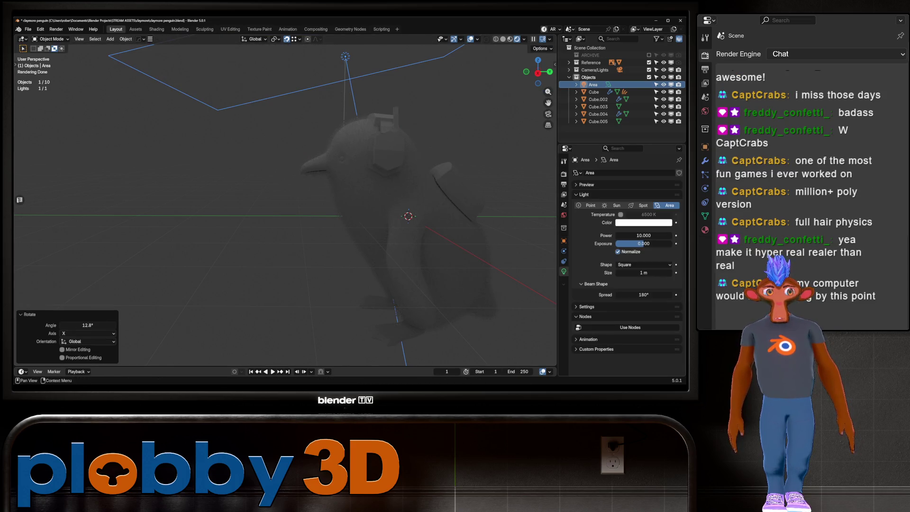
{"action": "left_click_drag", "start_coordinate": [643, 235], "coordinate": [670, 235]}
Delete the trial area light and select the fur curves object.
{"action": "key", "text": "alt+a"}
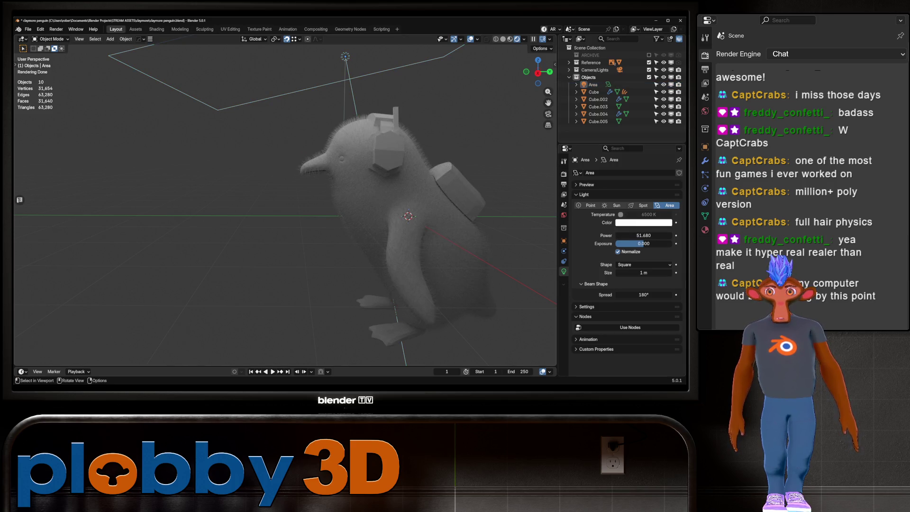
{"action": "left_click", "coordinate": [345, 56]}
{"action": "key", "text": "Delete"}
{"action": "left_click", "coordinate": [389, 199]}
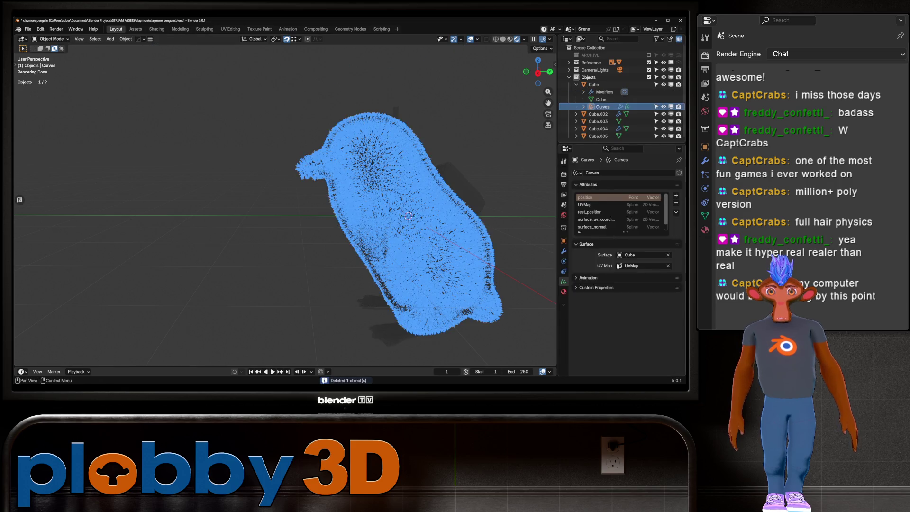
Delete the fur curves object and return the viewport to solid shading.
{"action": "key", "text": "Delete"}
{"action": "middle_click_drag", "start_coordinate": [408, 213], "coordinate": [313, 209]}
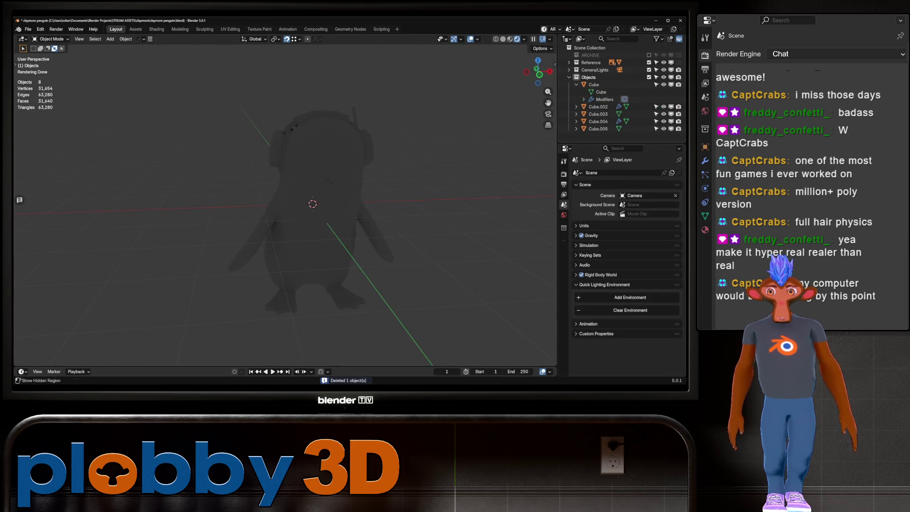
{"action": "left_click", "coordinate": [502, 38]}
Remove the body's Subdivision modifier after a trial apply, and show wireframe edges.
{"action": "left_click", "coordinate": [322, 228]}
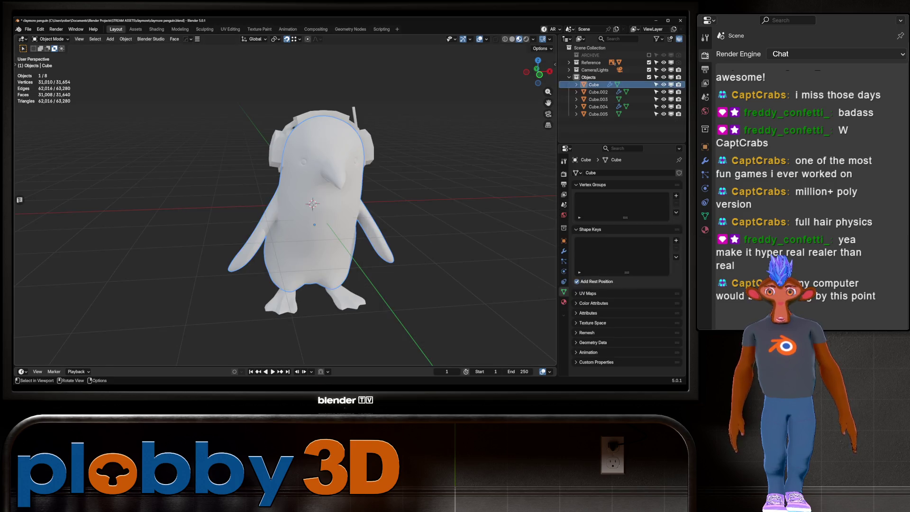
{"action": "left_click", "coordinate": [563, 251]}
{"action": "key", "text": "ctrl+a"}
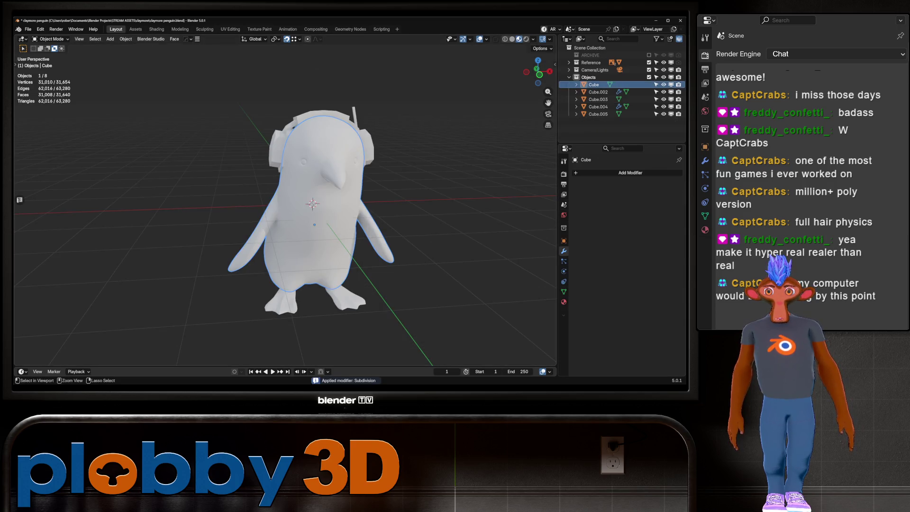
{"action": "key", "text": "ctrl+z"}
{"action": "key", "text": "ctrl+x"}
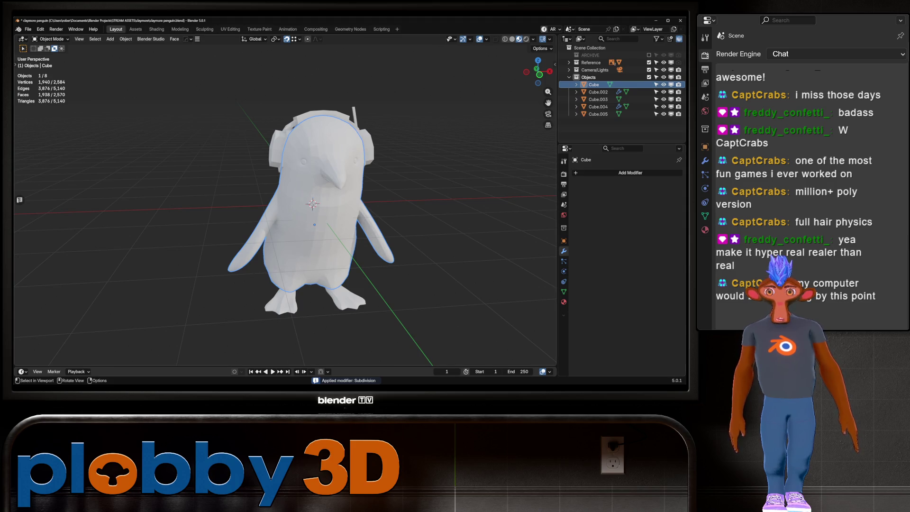
{"action": "key", "text": "z"}
{"action": "middle_click_drag", "start_coordinate": [284, 204], "coordinate": [338, 206]}
{"action": "scroll", "coordinate": [285, 204], "scroll_direction": "up", "scroll_amount": 5}
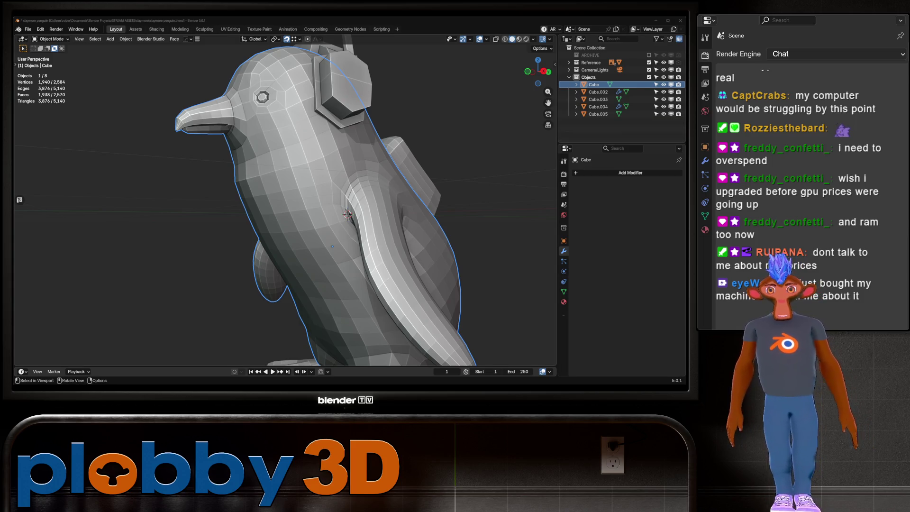
{"action": "scroll", "coordinate": [284, 203], "scroll_direction": "down", "scroll_amount": 2}
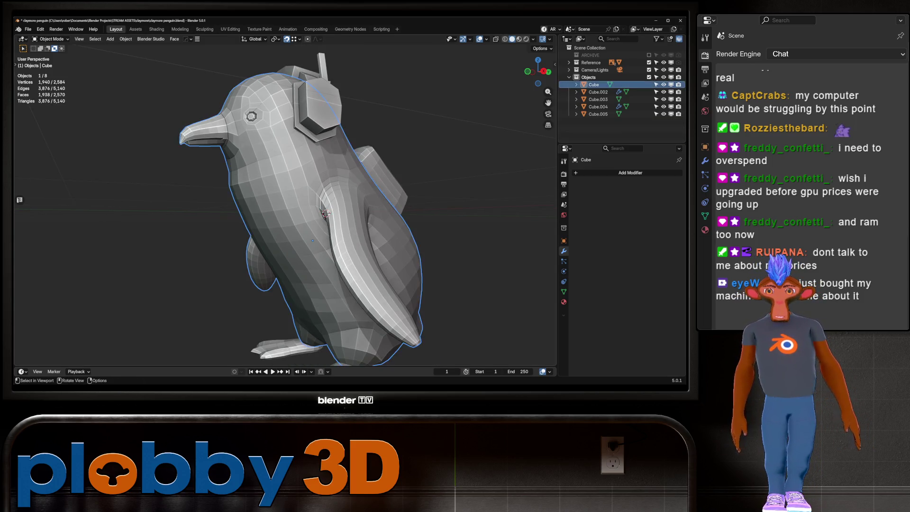
Enter Edit Mode on the body, switch to UV Editing and expand the UVPackmaster3 panel.
{"action": "middle_click_drag", "start_coordinate": [332, 214], "coordinate": [403, 199]}
{"action": "key", "text": "Tab"}
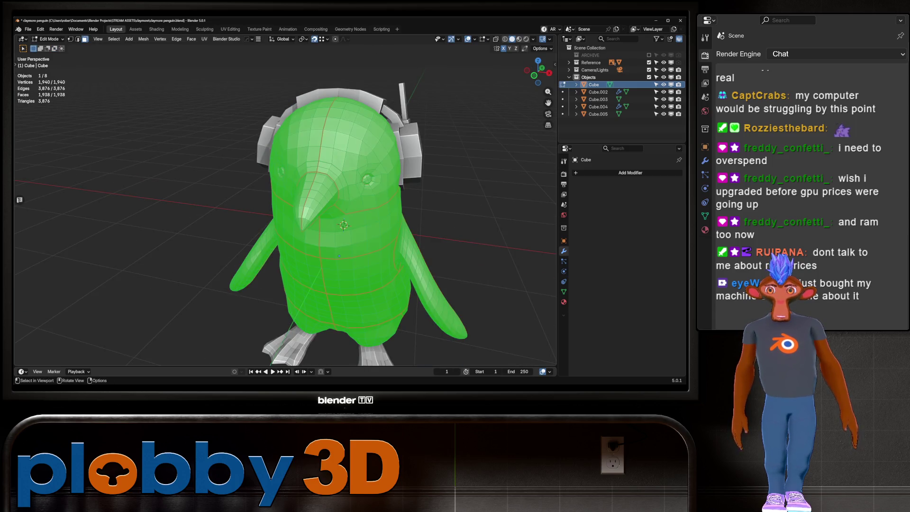
{"action": "left_click", "coordinate": [230, 29]}
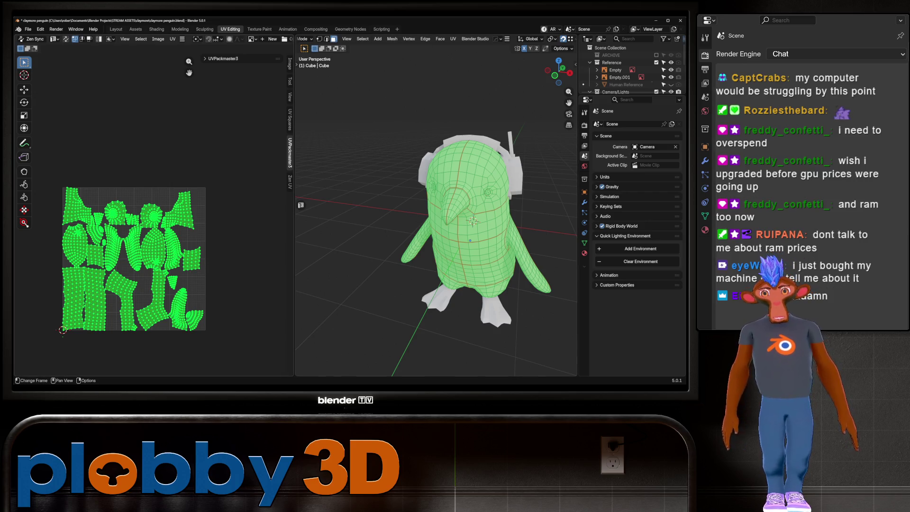
{"action": "left_click", "coordinate": [223, 58]}
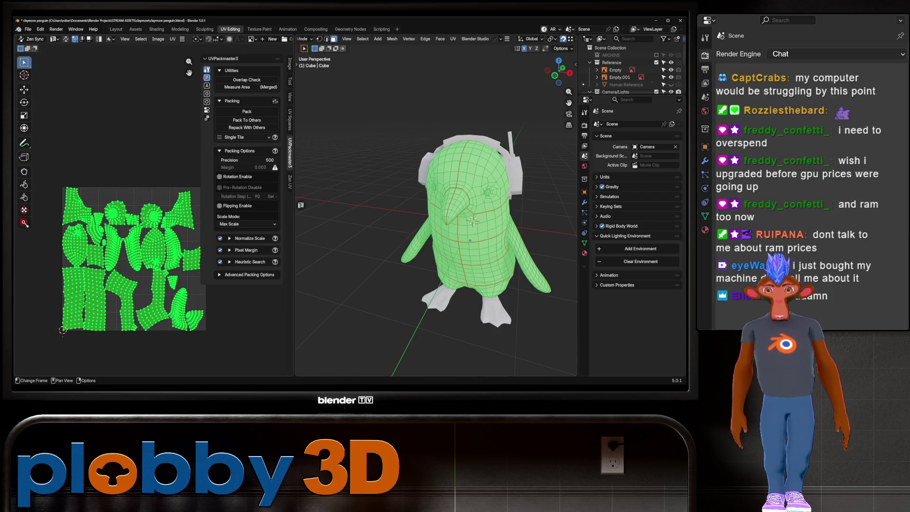
{"action": "scroll", "coordinate": [89, 297], "scroll_direction": "up", "scroll_amount": 3}
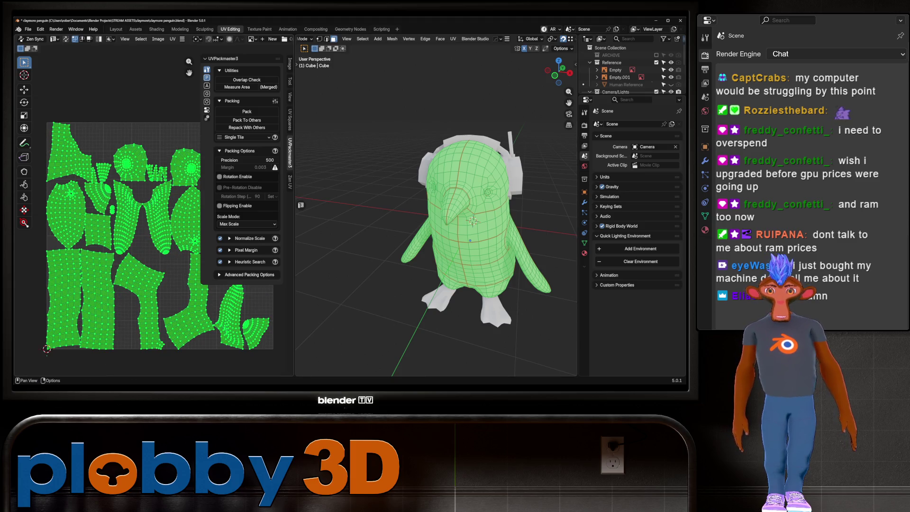